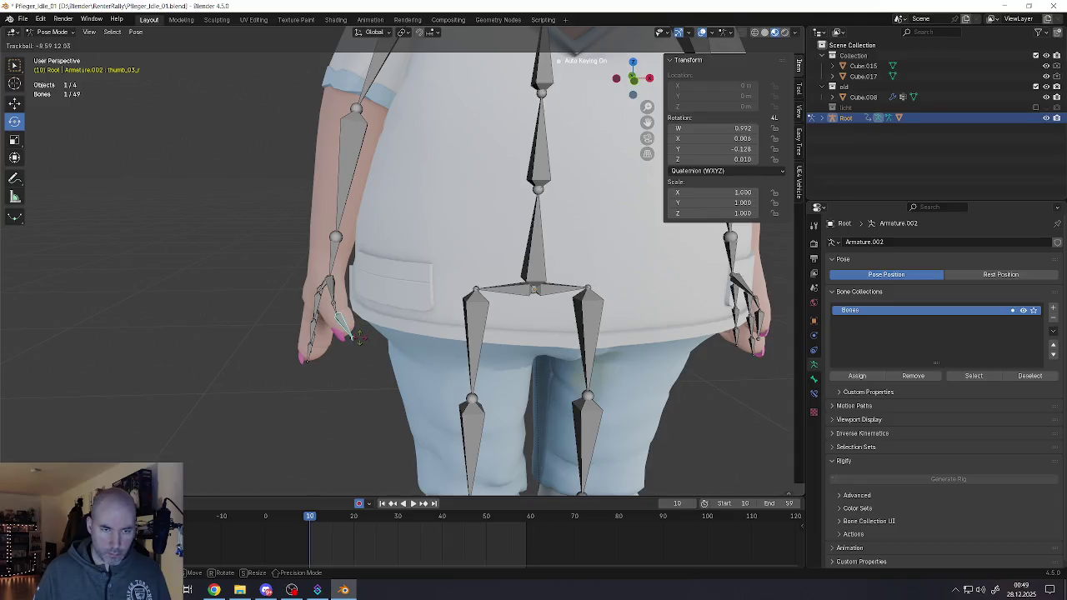
Step: Pose the right thumb bone, resetting it with Alt+R and re-rotating it around its y axis
click(373, 324)
mouse_move(373, 323)
middle_down()
mouse_move(417, 263)
mouse_move(367, 318)
middle_up()
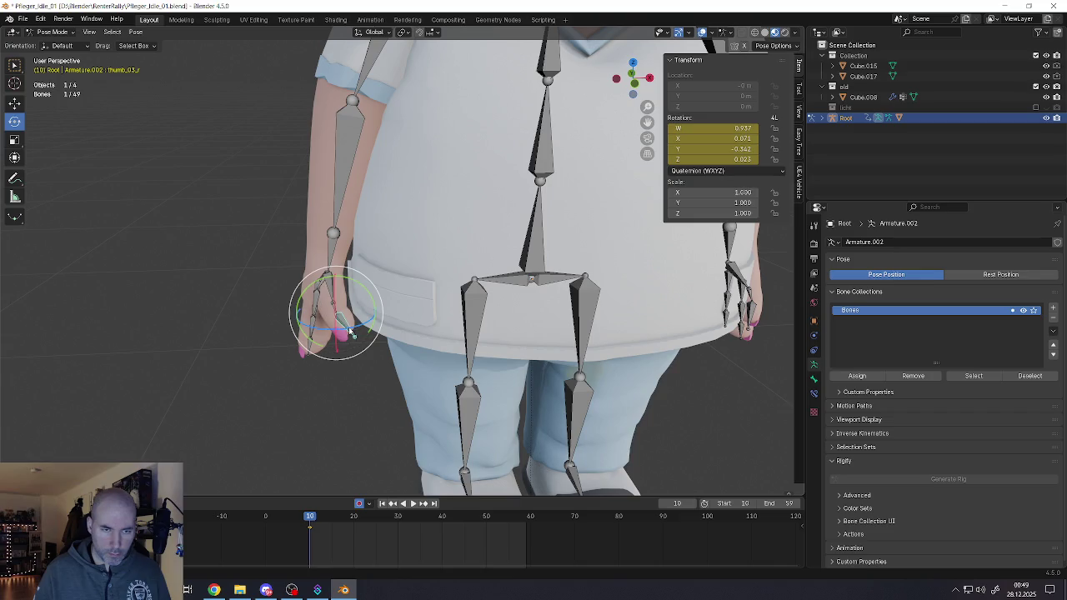
drag(367, 319, 363, 327)
click(361, 331)
mouse_move(361, 331)
middle_down()
mouse_move(309, 271)
mouse_move(299, 342)
middle_up()
key(alt+r)
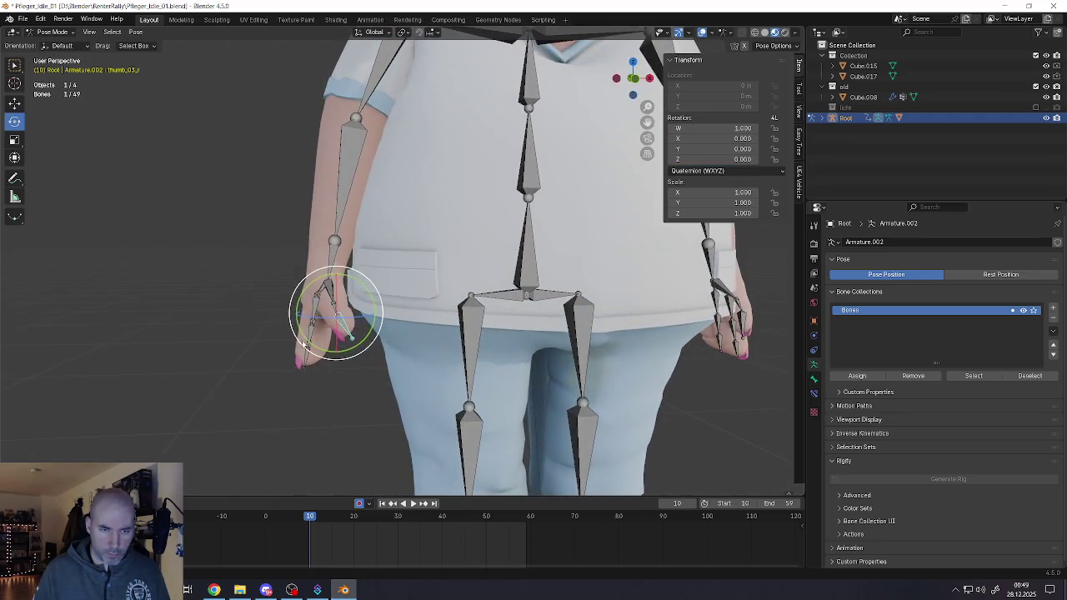
mouse_move(341, 353)
mouse_down()
mouse_move(361, 339)
mouse_move(345, 339)
mouse_up()
middle_drag(346, 339, 311, 330)
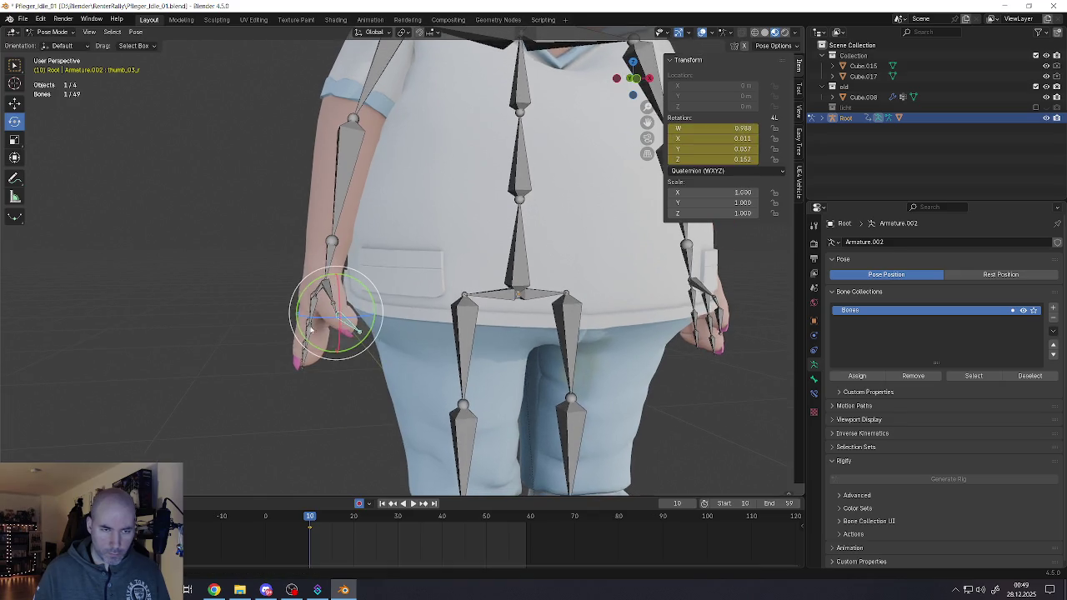
Step: Curl the right index_02 and index_03 finger bones toward the palm
click(317, 313)
mouse_move(327, 332)
mouse_down()
mouse_move(338, 334)
mouse_move(347, 380)
mouse_move(321, 366)
mouse_move(341, 346)
mouse_move(328, 334)
mouse_move(336, 315)
mouse_up()
click(329, 358)
click(333, 362)
Step: Curl the right pinky_02, pinky_03 and pinky_04 bones toward the palm
click(315, 354)
click(326, 331)
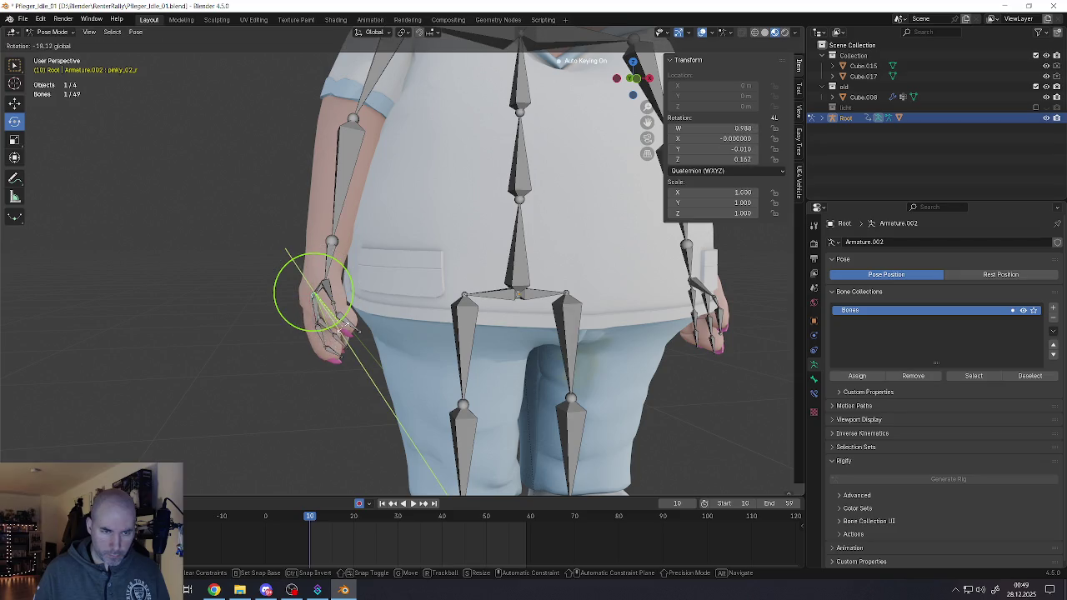
scroll(338, 329, up, 3)
scroll(339, 336, up, 3)
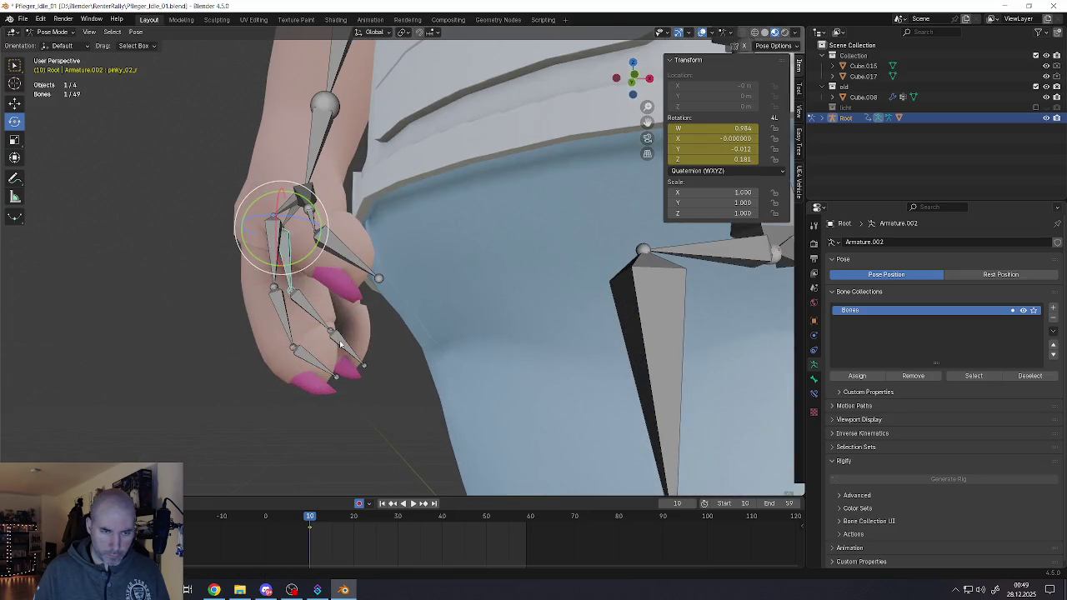
click(342, 344)
drag(360, 364, 327, 310)
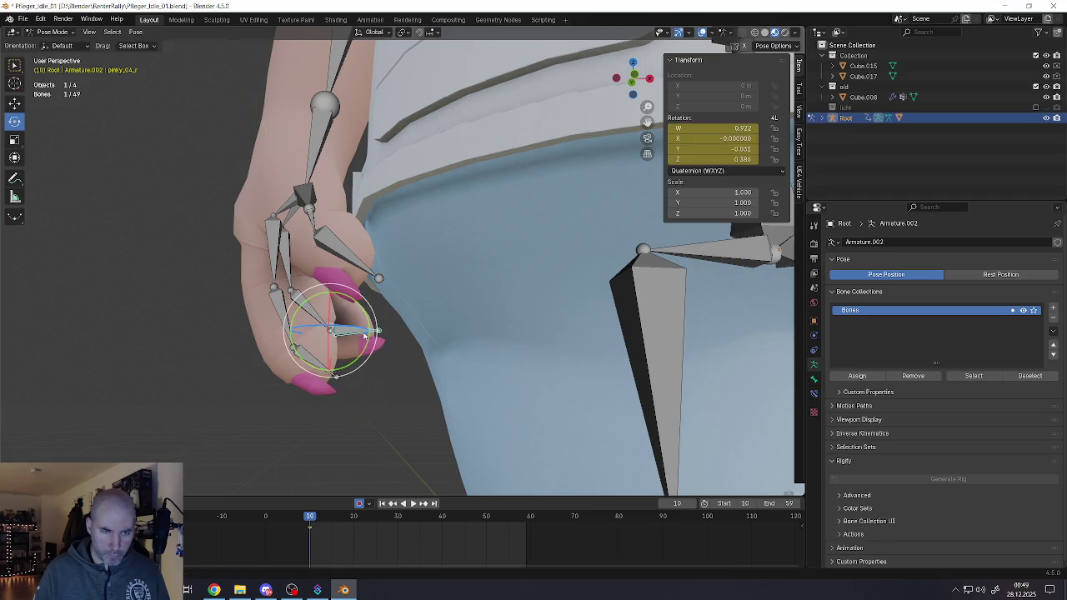
click(319, 327)
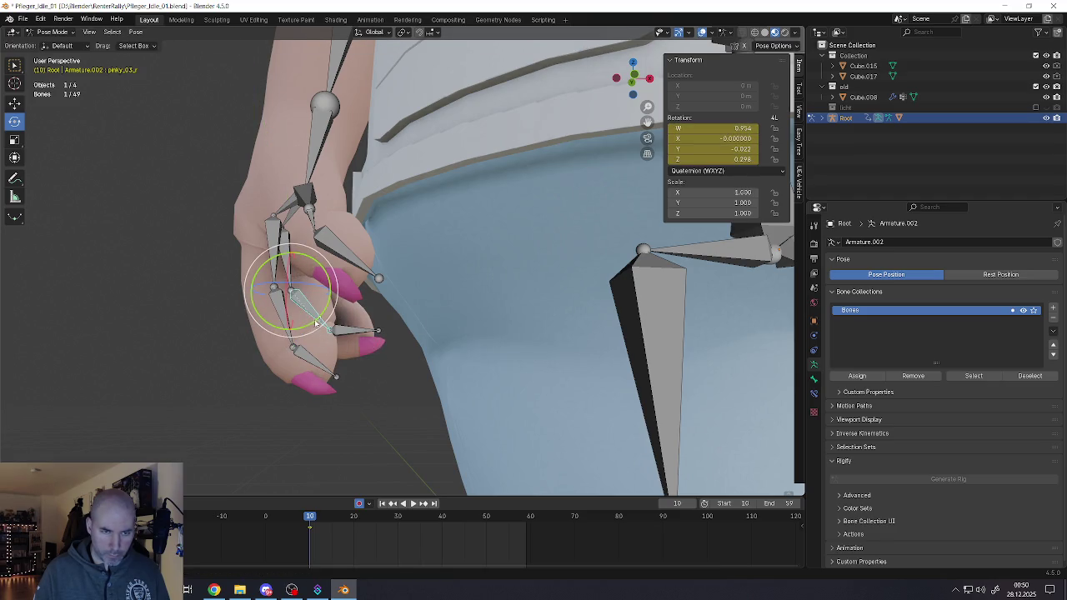
drag(317, 324, 311, 299)
scroll(434, 319, down, 2)
scroll(435, 318, down, 2)
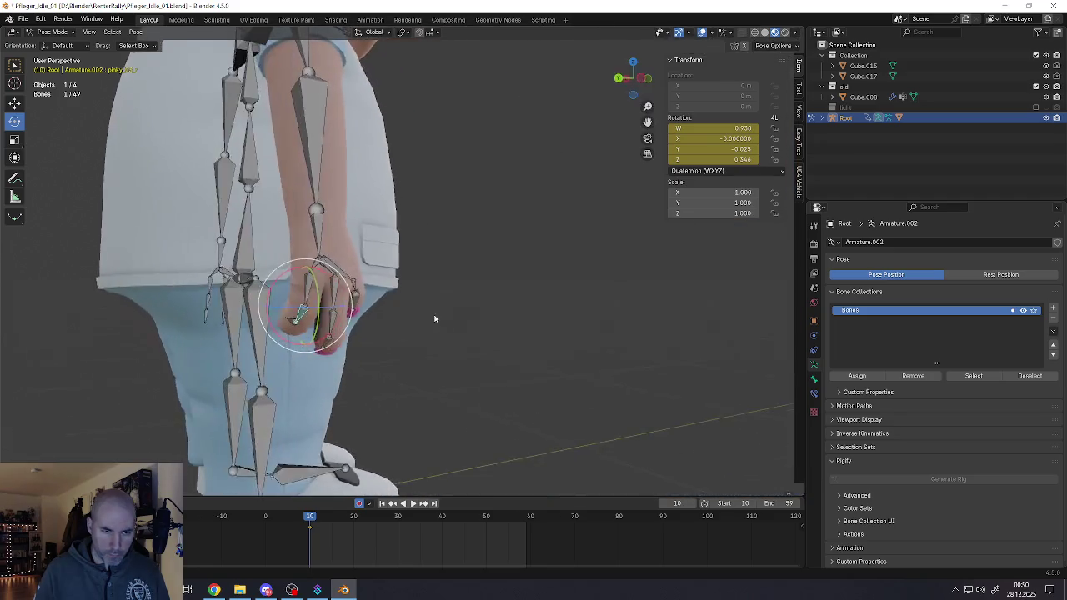
Step: Curl the right index_03 bone further in and check the hand pose
middle_drag(434, 318, 299, 330)
click(308, 333)
drag(318, 345, 333, 338)
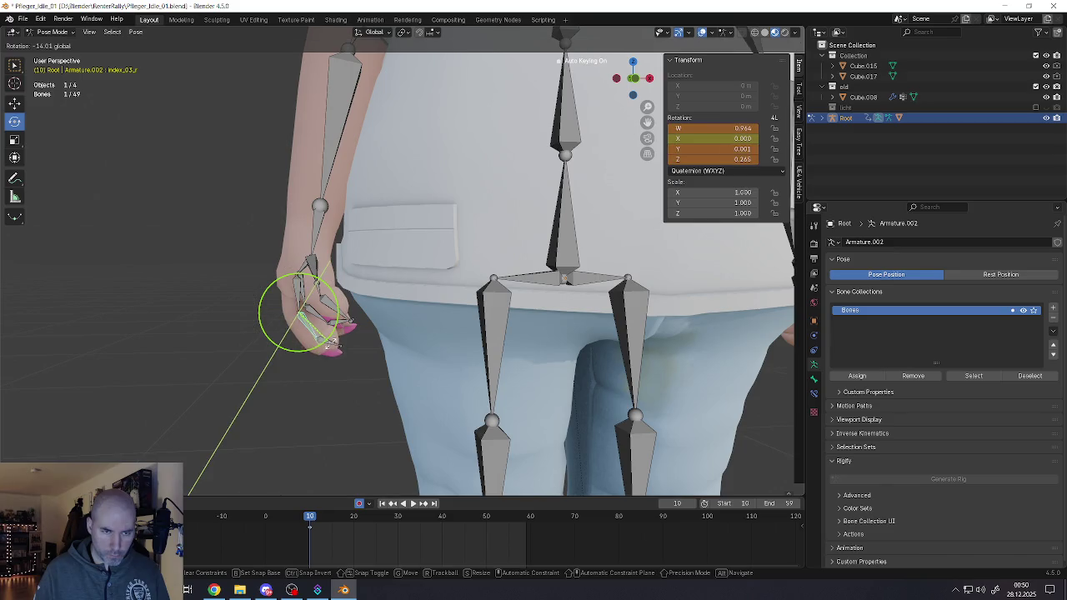
scroll(336, 336, down, 4)
scroll(336, 337, up, 4)
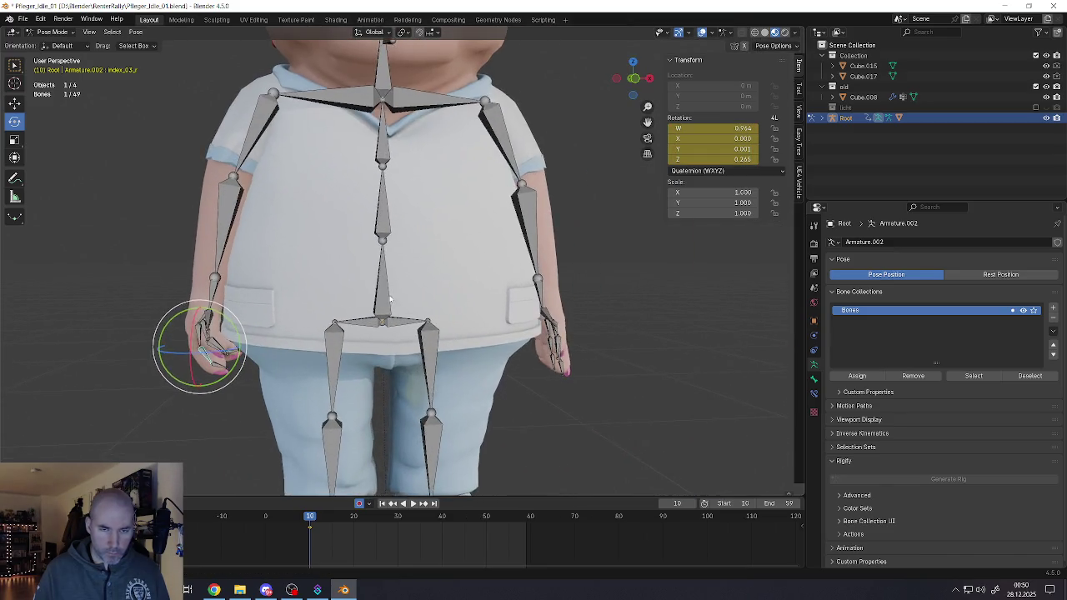
scroll(375, 325, down, 4)
scroll(431, 310, up, 1)
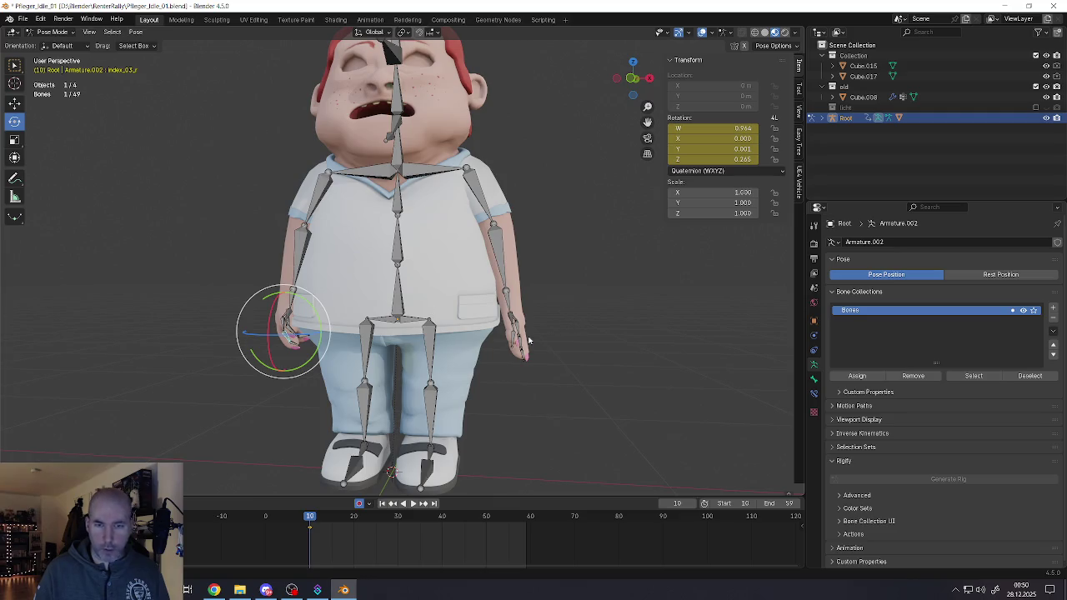
scroll(517, 341, up, 2)
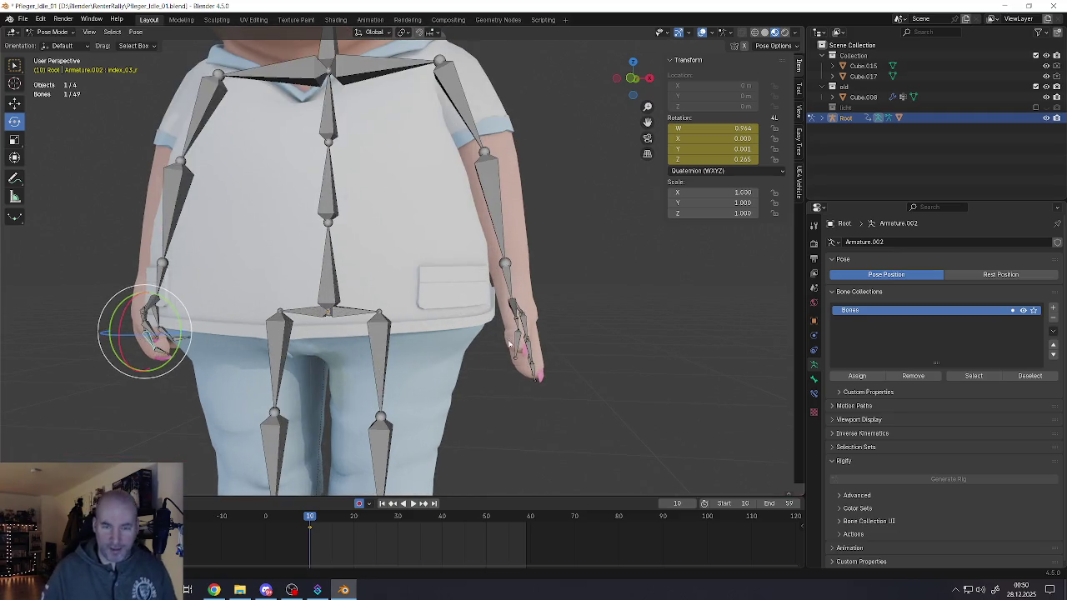
Step: Rotate the left thumb bone toward the palm
click(512, 326)
scroll(508, 343, up, 4)
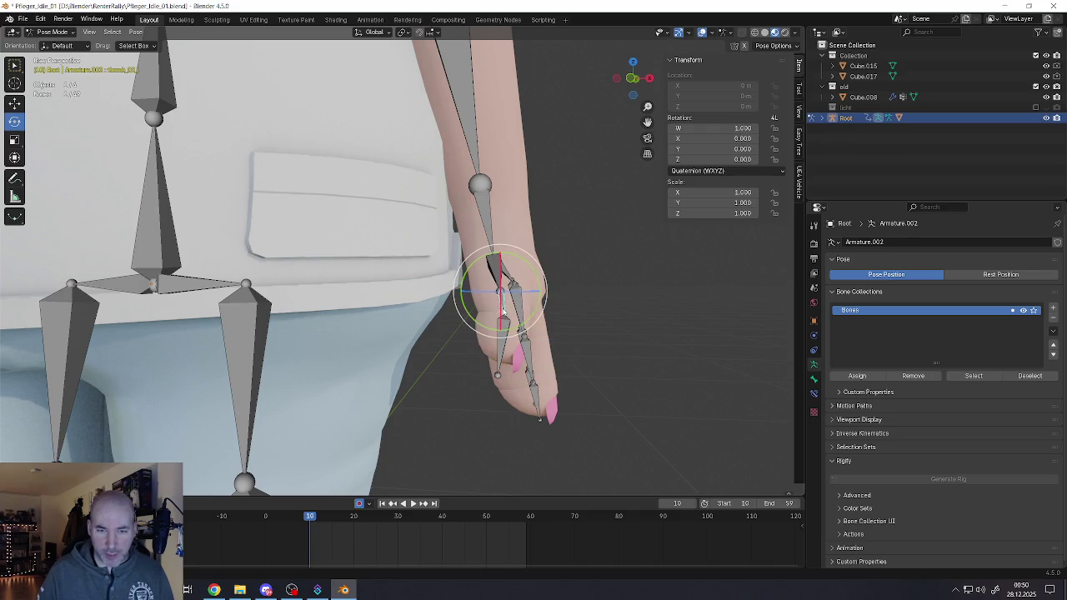
middle_drag(503, 311, 513, 327)
click(518, 334)
drag(528, 348, 501, 371)
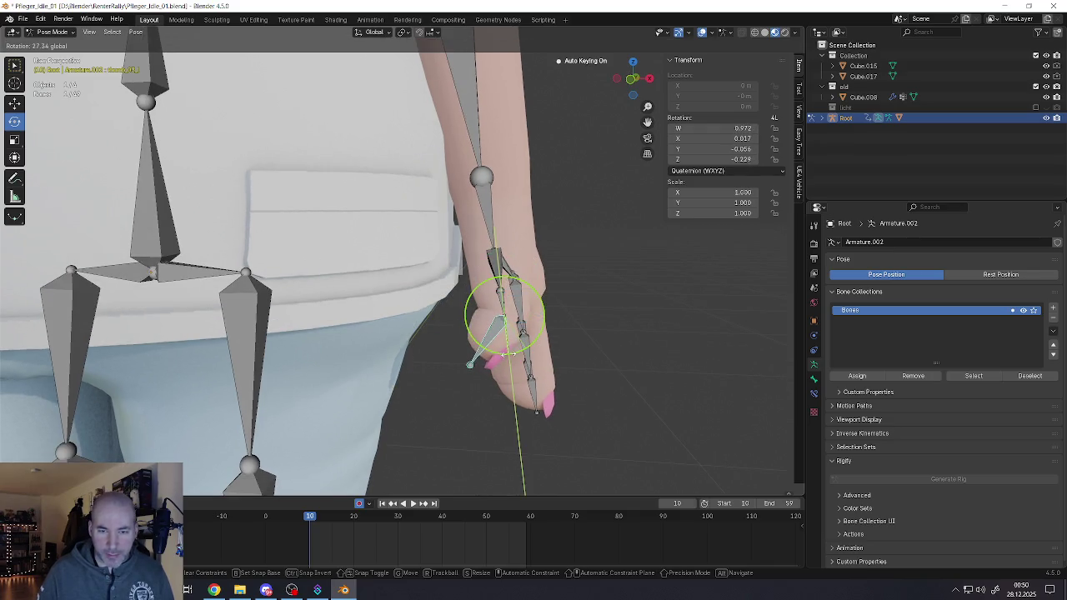
Step: Rotate the neighbouring left-hand bone around the global Z axis and key it
click(519, 305)
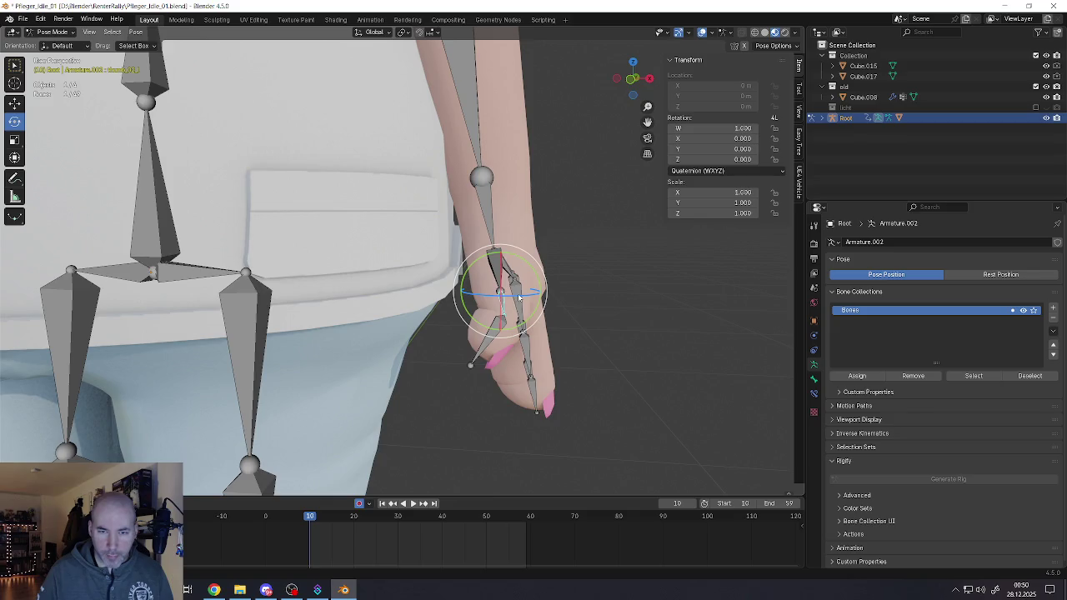
key(r)
key(z)
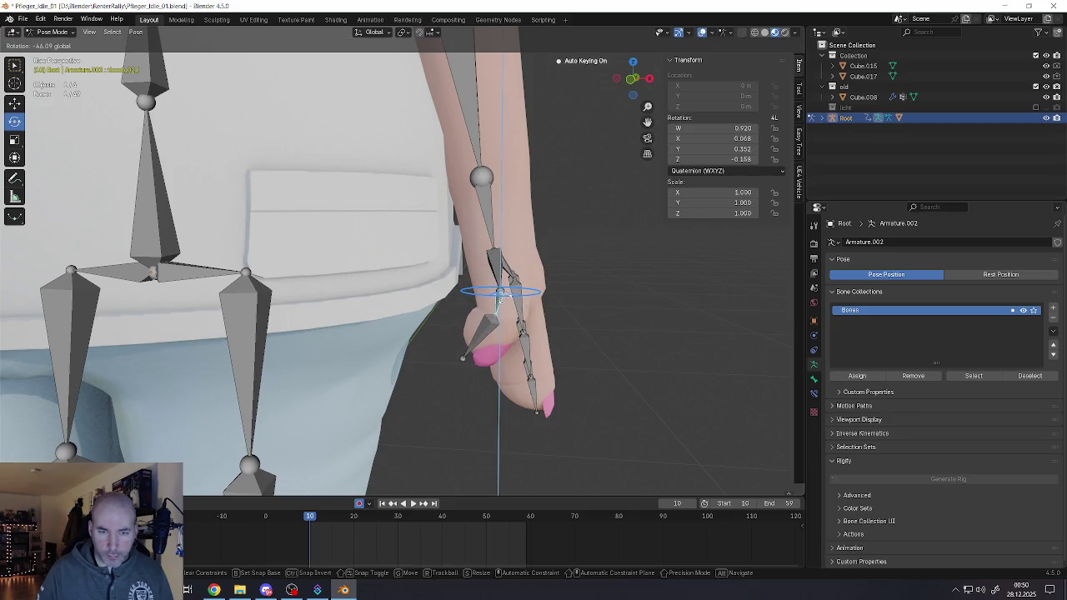
click(508, 296)
middle_drag(522, 292, 538, 279)
Step: Rotate the next left finger bone up and key the rotation
click(492, 310)
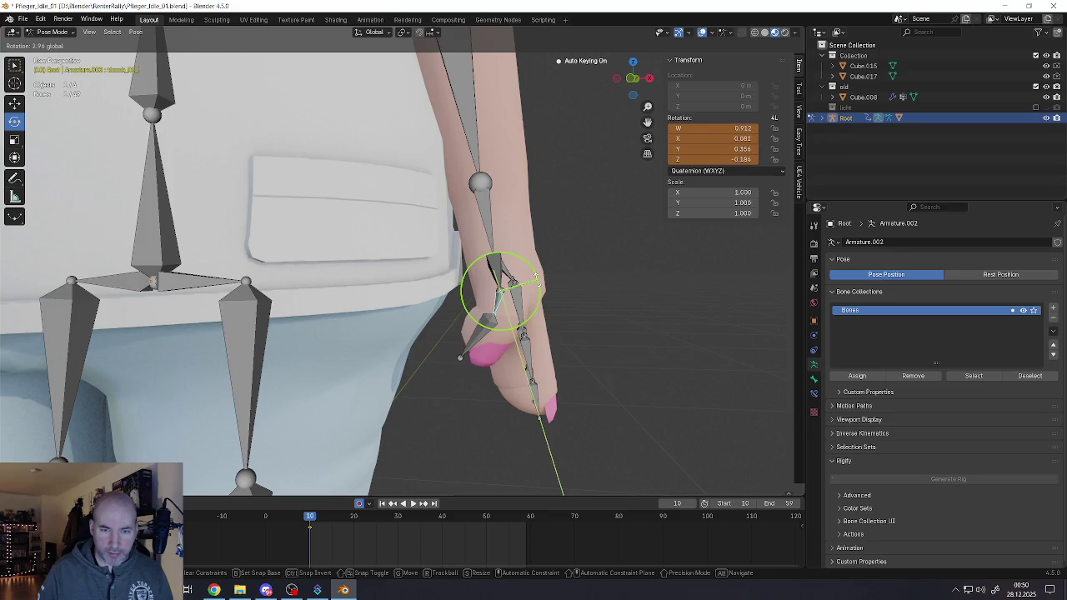
click(536, 350)
middle_drag(536, 350, 524, 325)
click(531, 325)
key(r)
click(521, 342)
Step: Curl two lower left finger bones downward, keying each rotation
click(517, 357)
key(r)
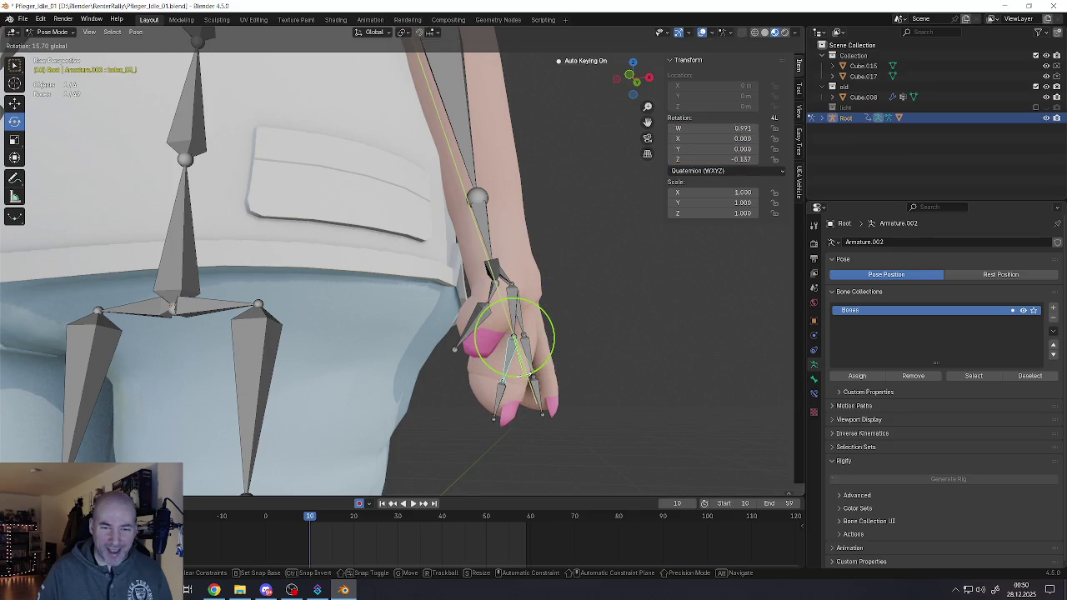
click(492, 395)
click(498, 402)
key(r)
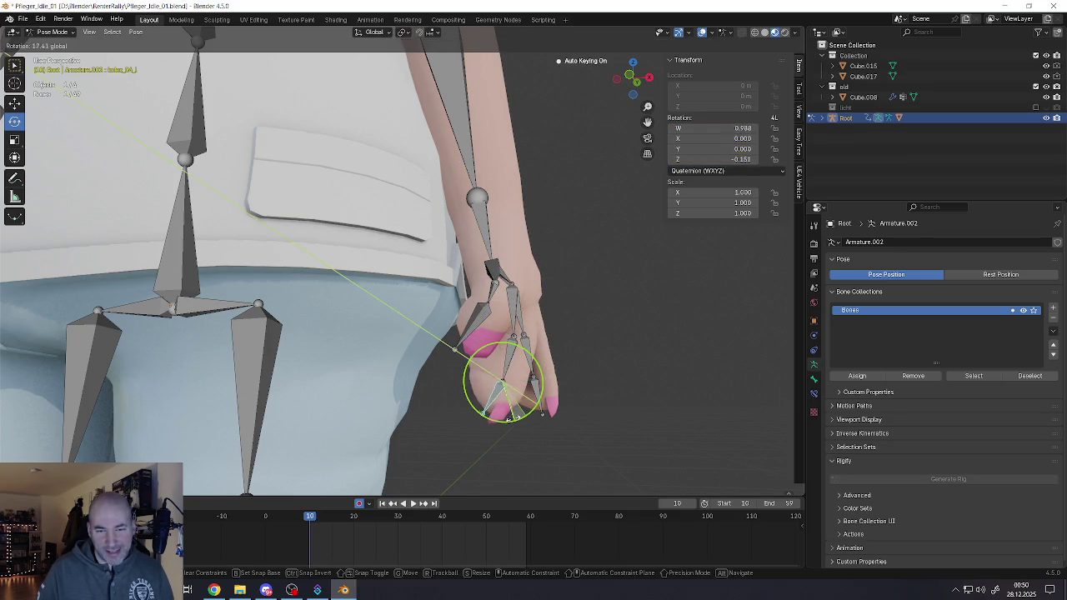
click(536, 414)
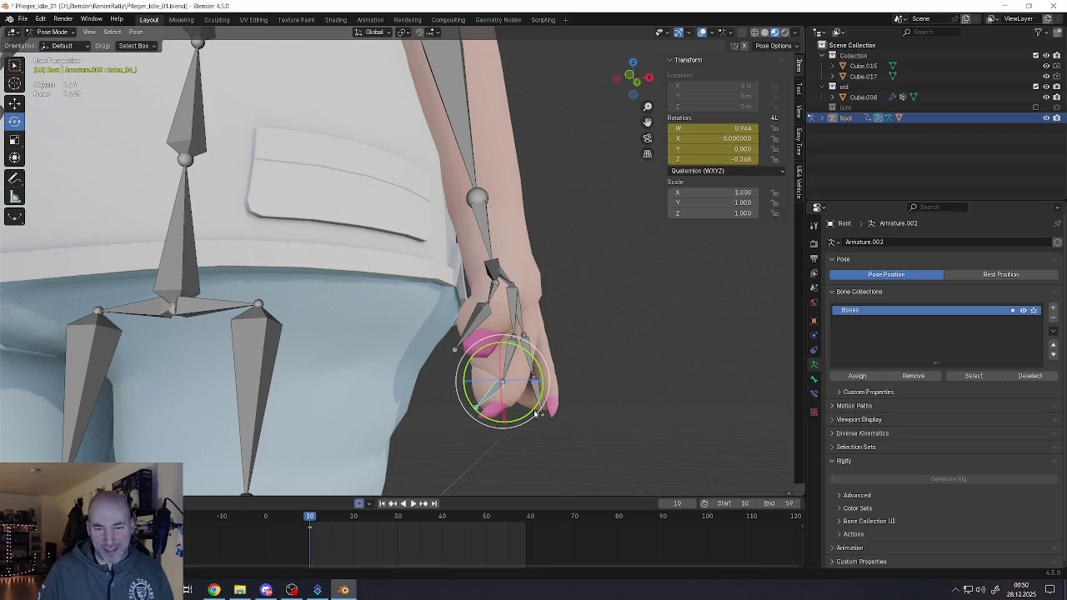
Step: Redo an upper finger bone's rotation and adjust the lower finger bone beneath it
click(521, 331)
key(r)
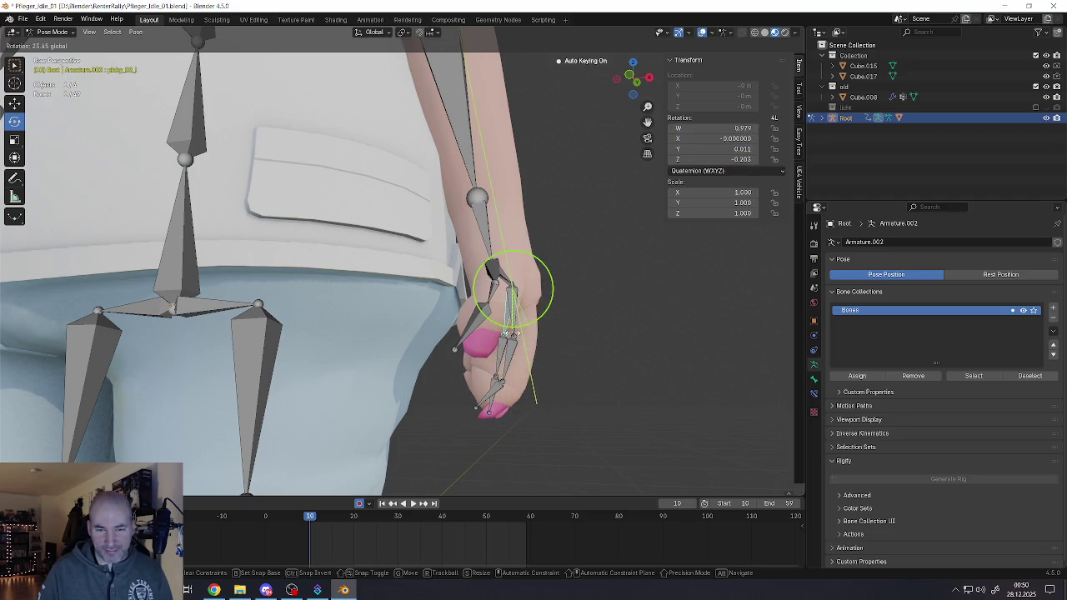
click(514, 332)
key(ctrl+z)
drag(514, 376, 500, 367)
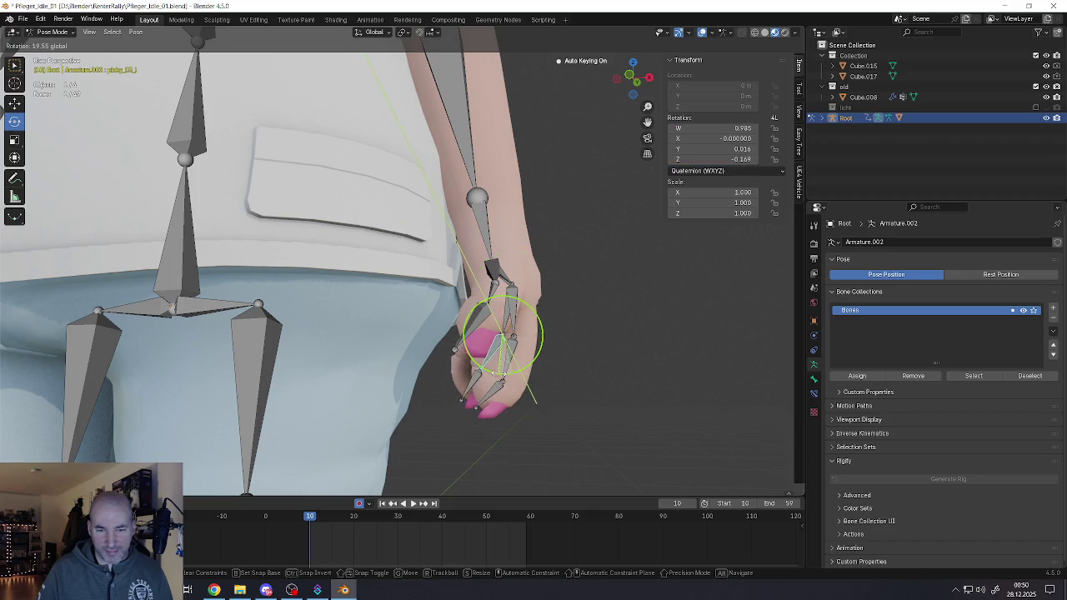
click(488, 379)
key(r)
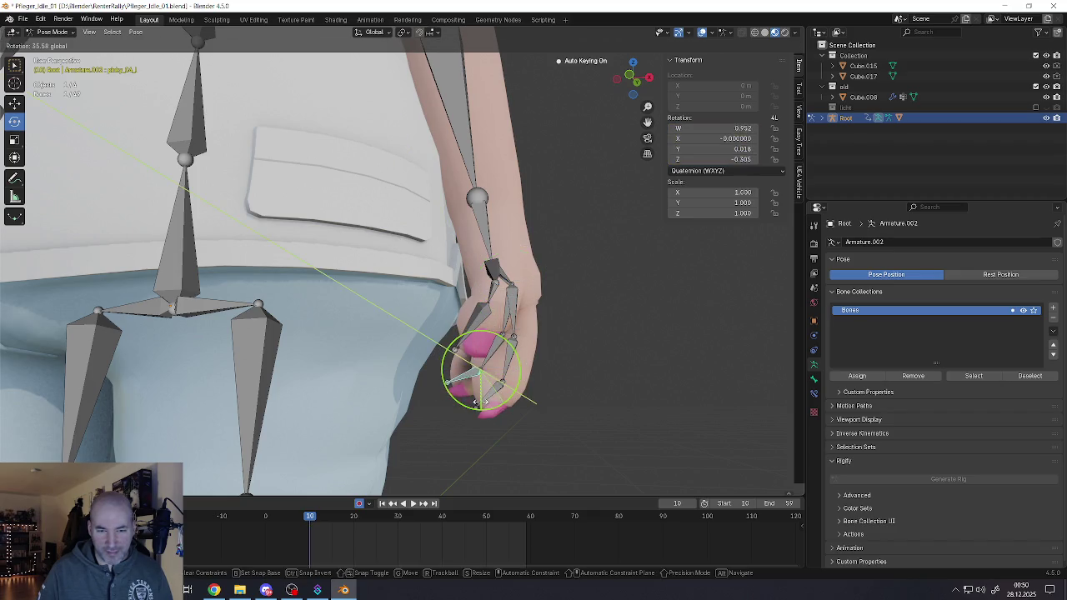
click(490, 400)
Step: Rotate the upper left finger bones and key their rotations
click(511, 316)
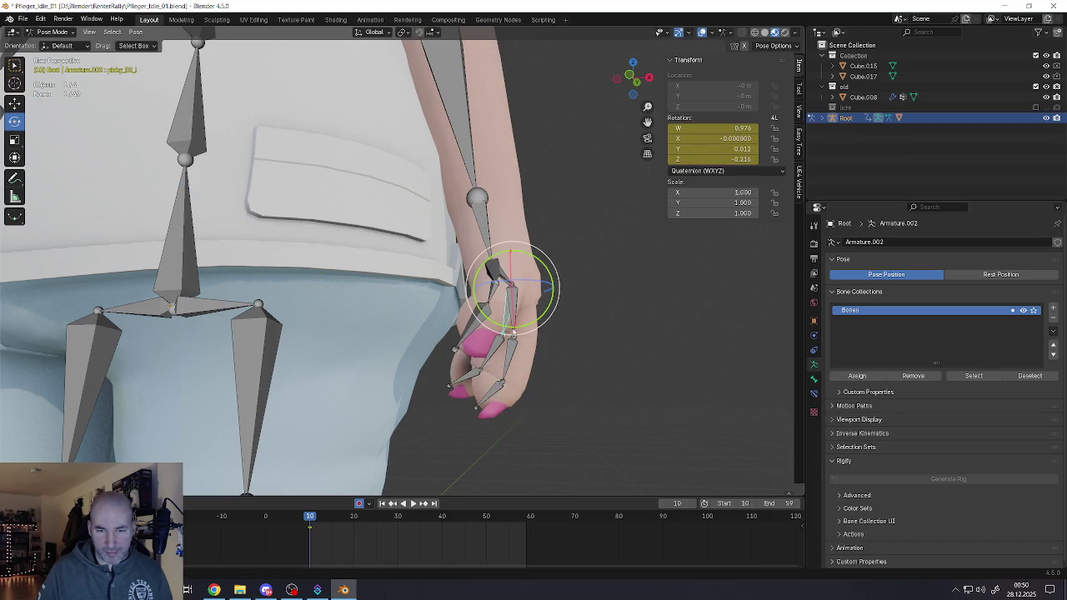
key(r)
click(524, 331)
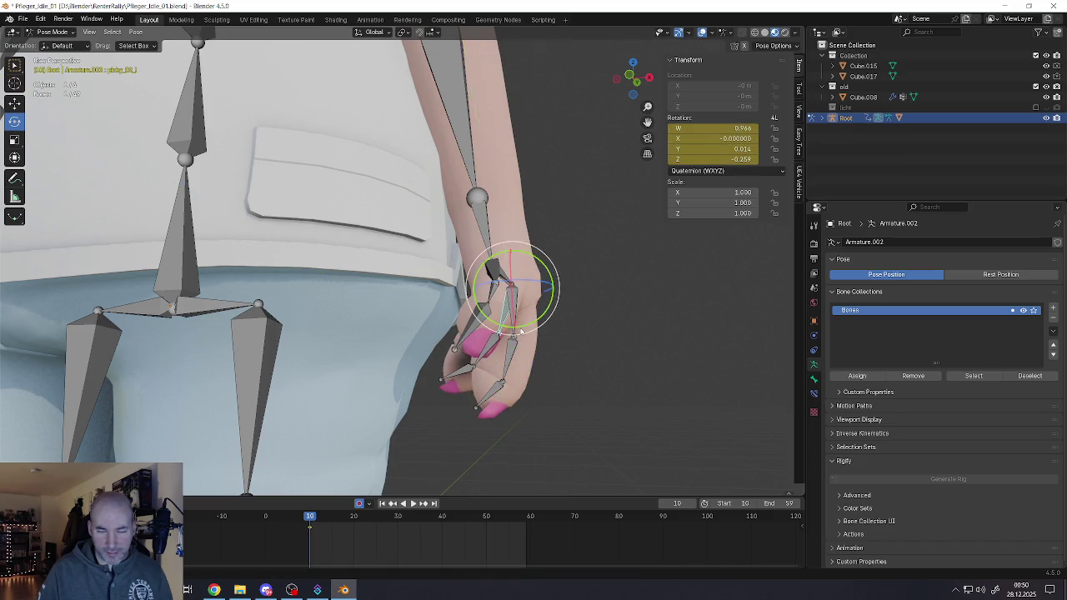
scroll(513, 333, down, 5)
mouse_move(500, 333)
middle_down()
mouse_move(414, 339)
mouse_move(513, 321)
middle_up()
scroll(517, 327, up, 2)
scroll(521, 325, up, 2)
scroll(523, 325, up, 2)
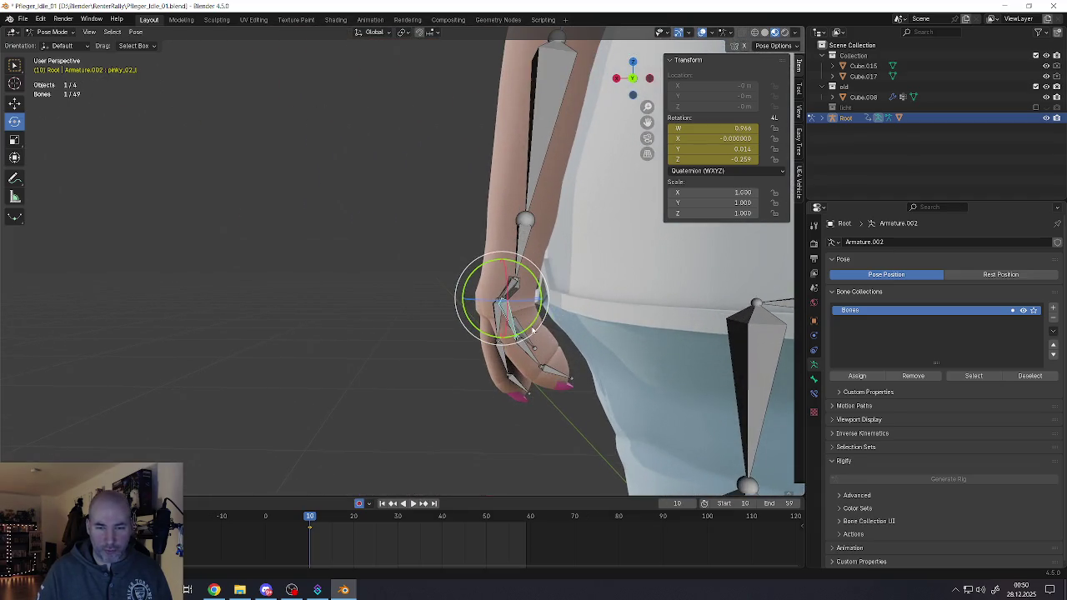
key(r)
click(503, 296)
Step: Curl the pinky_03_L bone and another finger bone further down, keying both
click(511, 350)
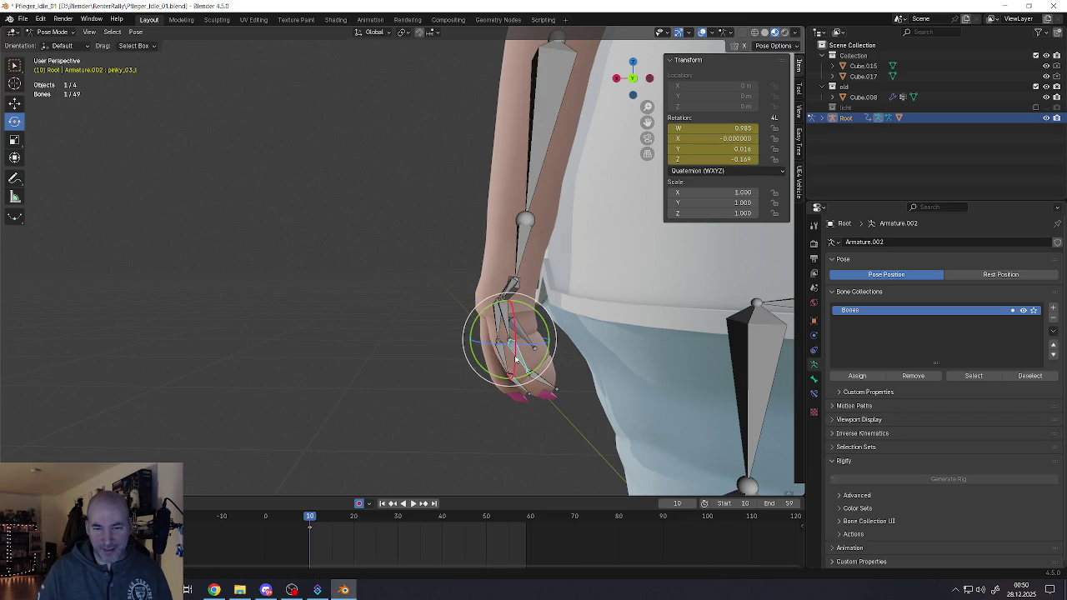
key(r)
click(507, 369)
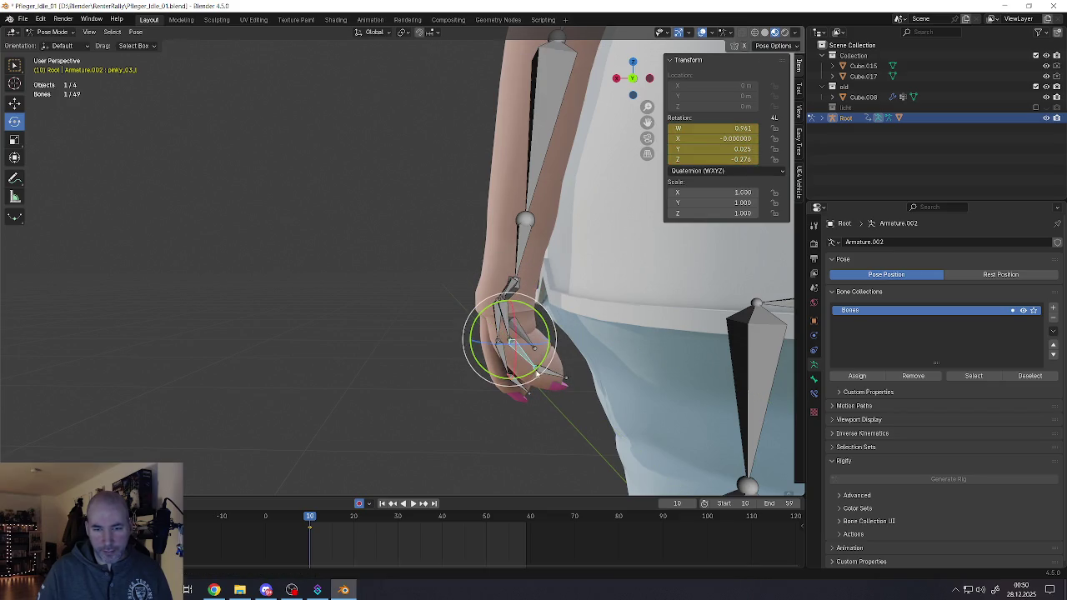
click(507, 369)
middle_drag(508, 367, 518, 371)
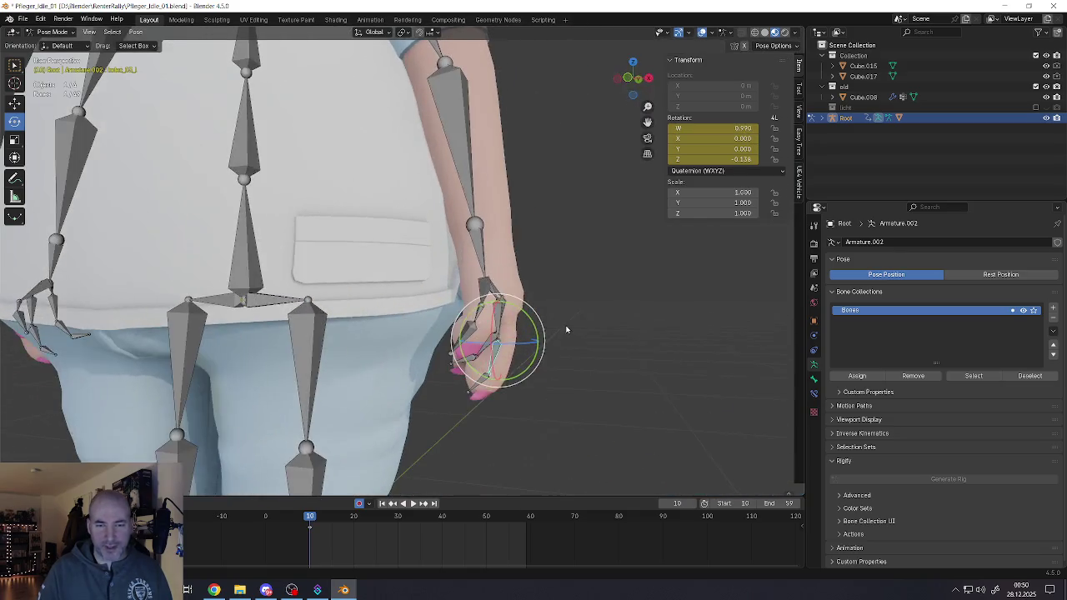
key(r)
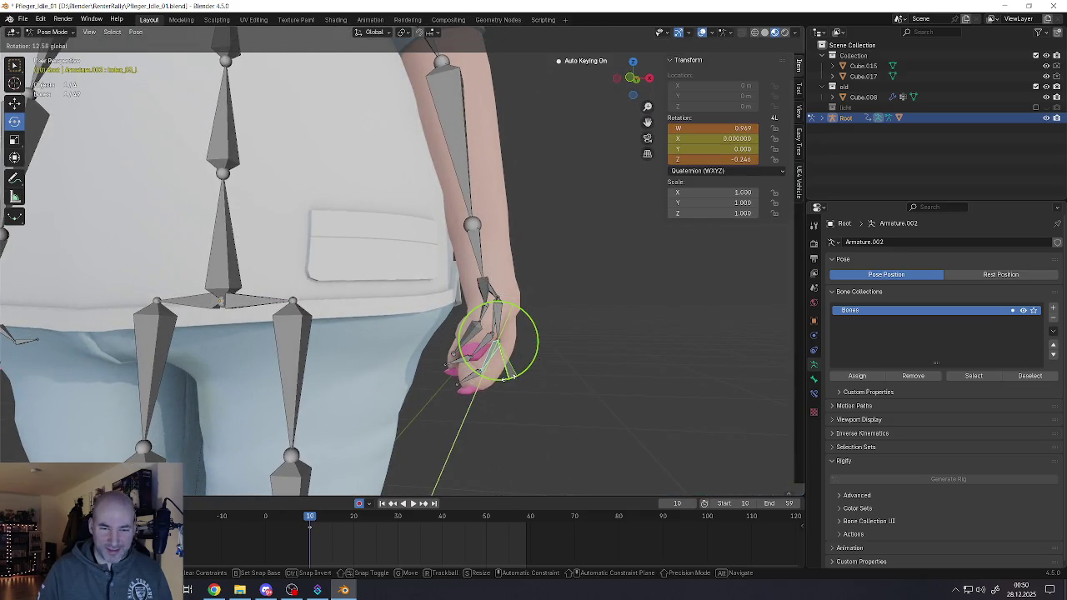
click(509, 370)
mouse_move(509, 371)
middle_down()
mouse_move(428, 317)
mouse_move(452, 284)
middle_up()
scroll(507, 369, down, 8)
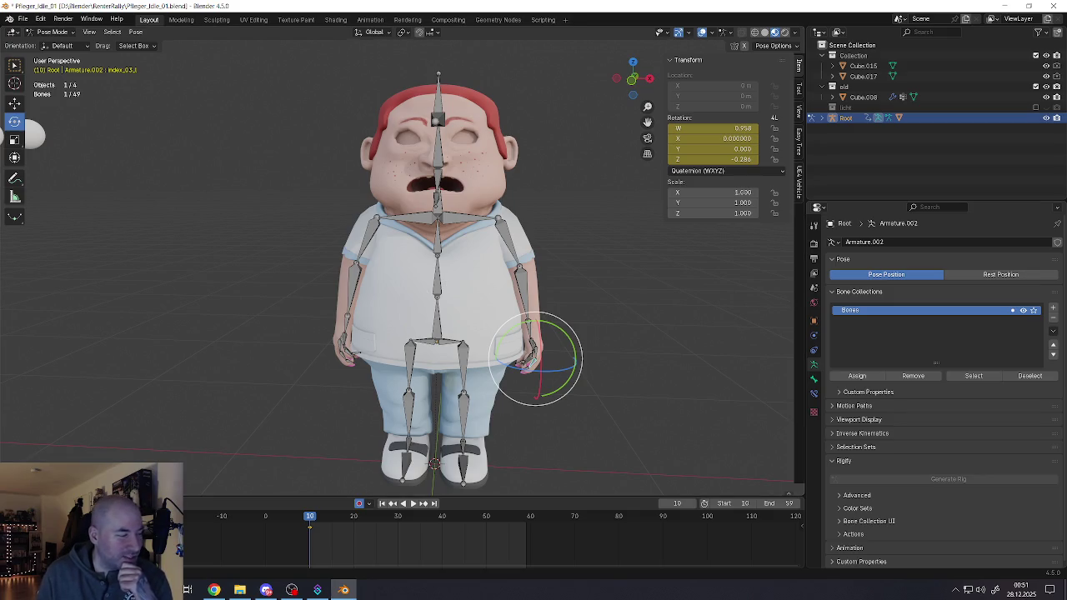
key(alt+Tab)
key(alt+Tab)
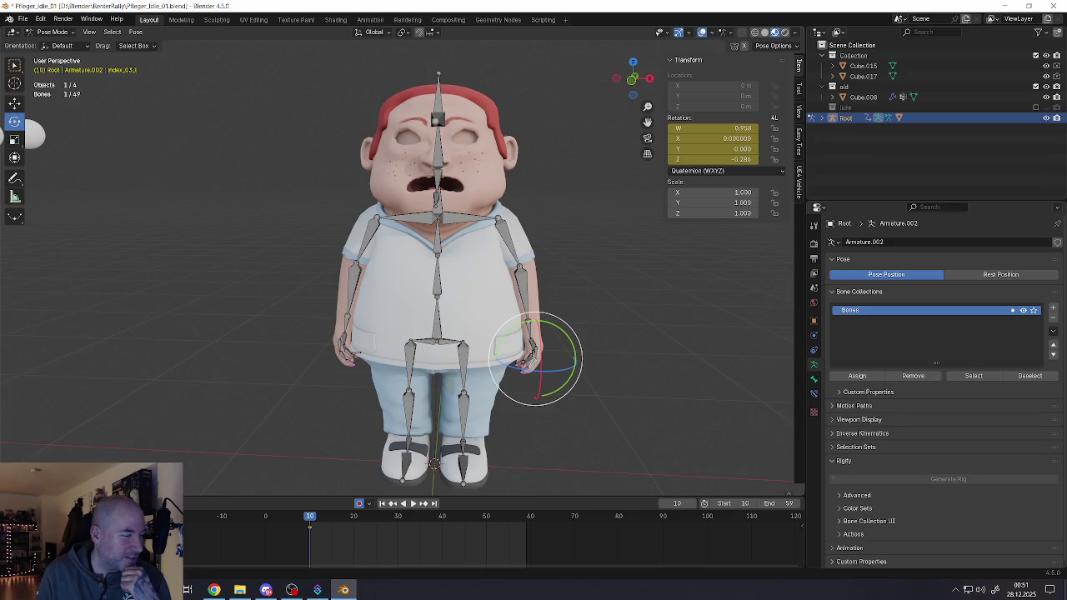
key(alt+Tab)
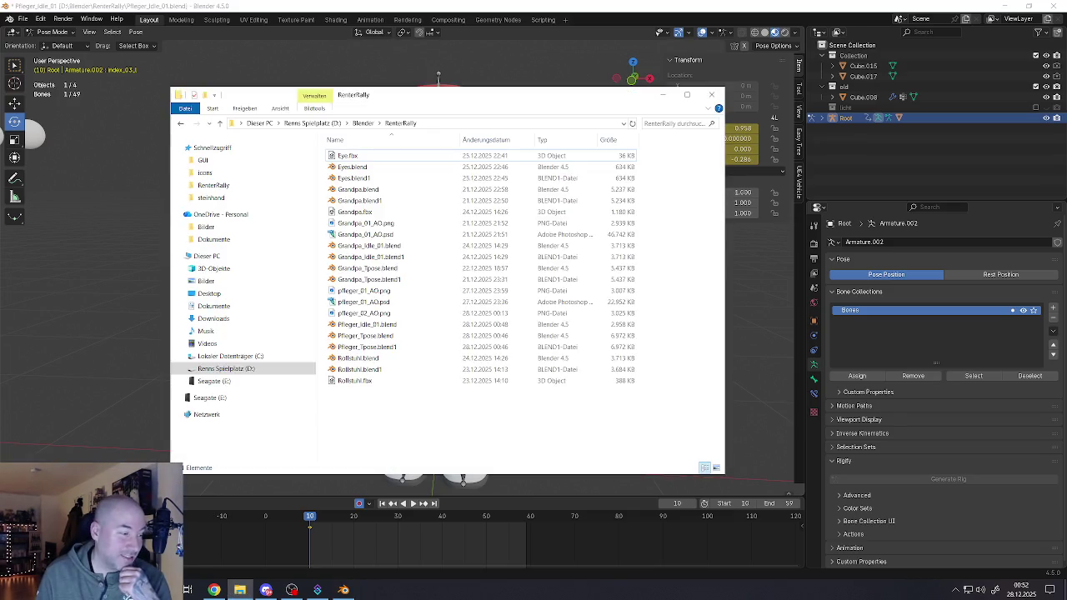
Step: Open Downloads in File Explorer and launch the 2025-12-27_23-23-58.mp4 recording
key(alt+Tab)
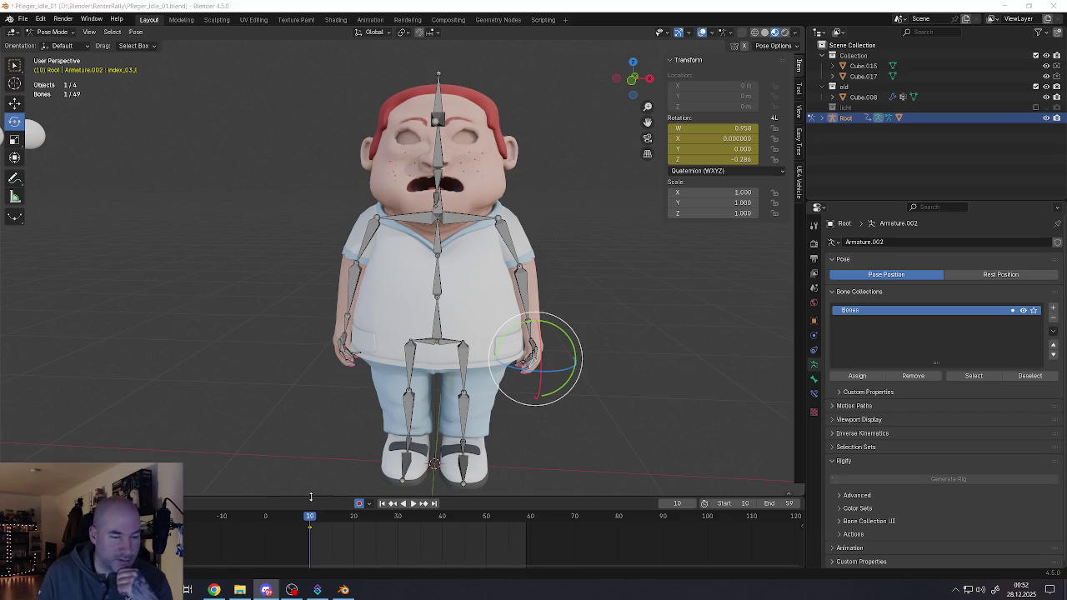
key(alt+Tab)
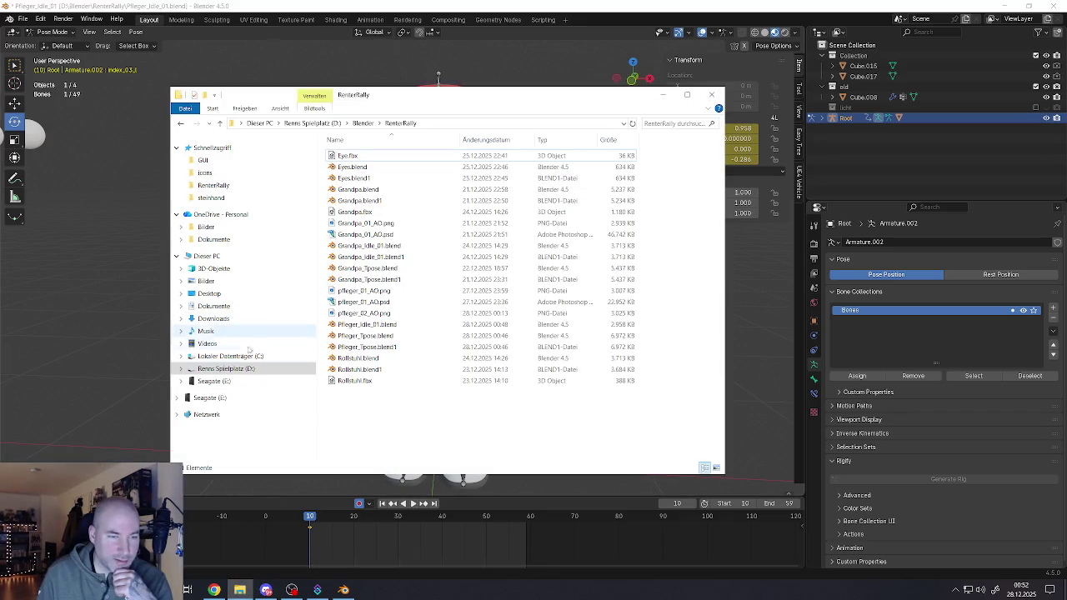
click(215, 319)
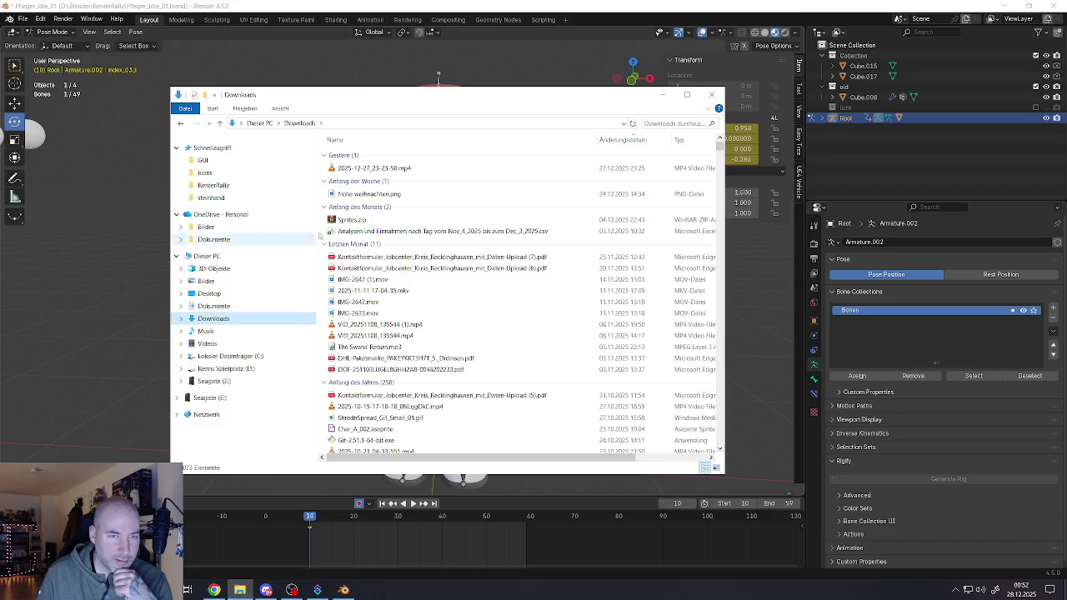
double_click(358, 167)
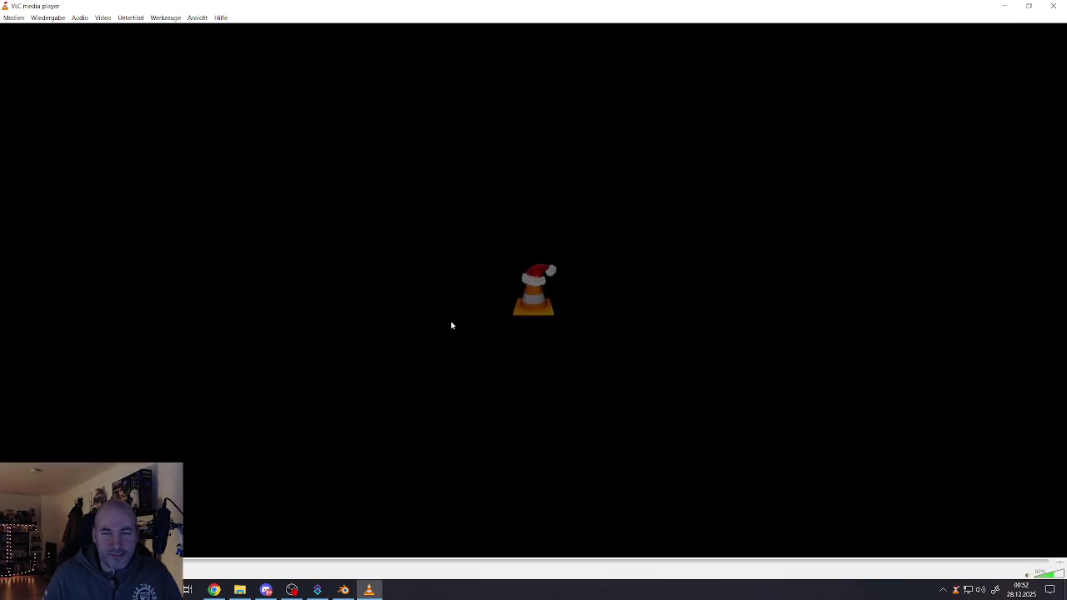
Step: Close VLC and view the Blender nurse from a three-quarter right angle
click(1053, 7)
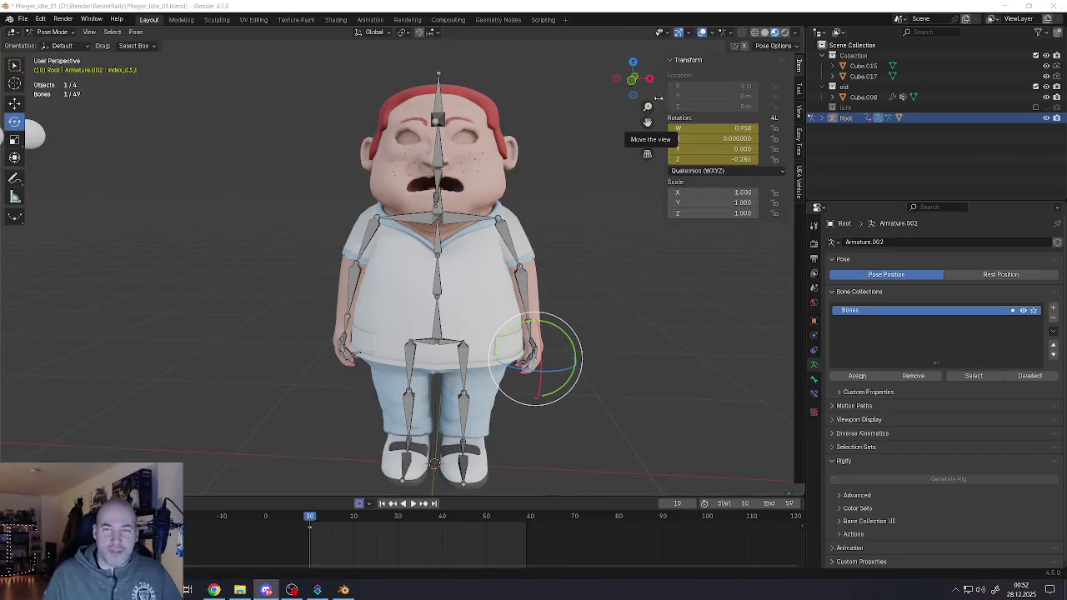
middle_drag(375, 250, 315, 248)
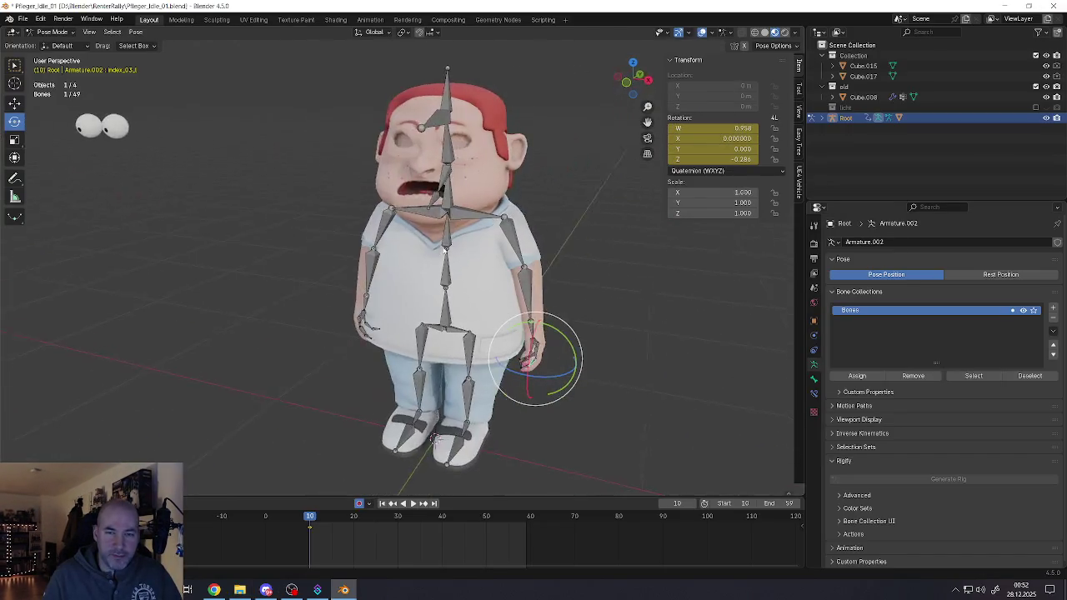
mouse_move(434, 439)
middle_down()
mouse_move(427, 258)
mouse_move(410, 278)
middle_up()
Step: Rotate the left upper arm forward and lower both forearms along the body
click(355, 298)
middle_drag(355, 298, 409, 261)
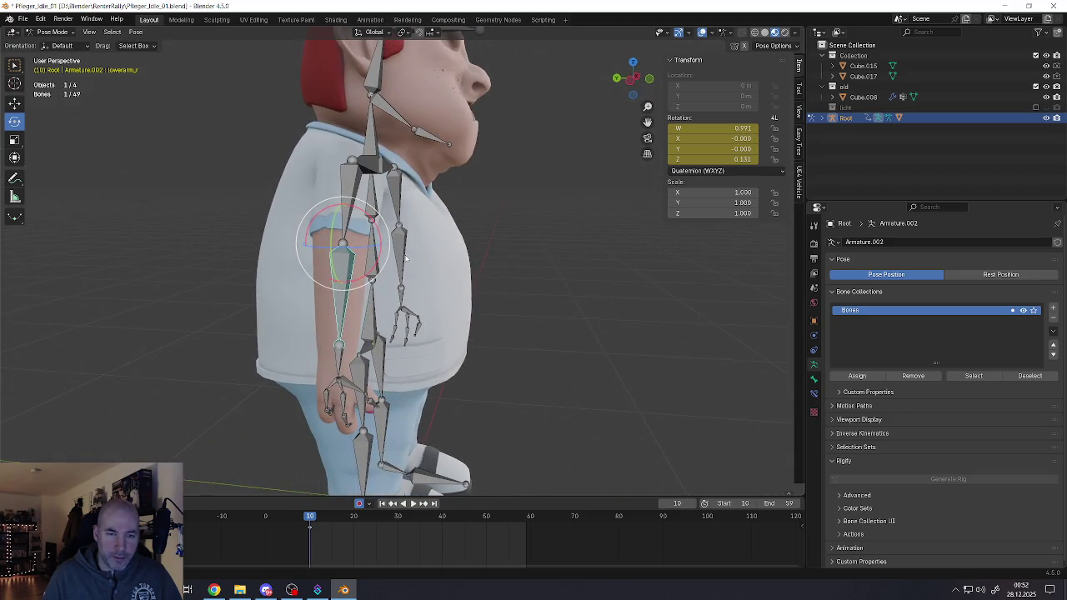
shift+click(386, 203)
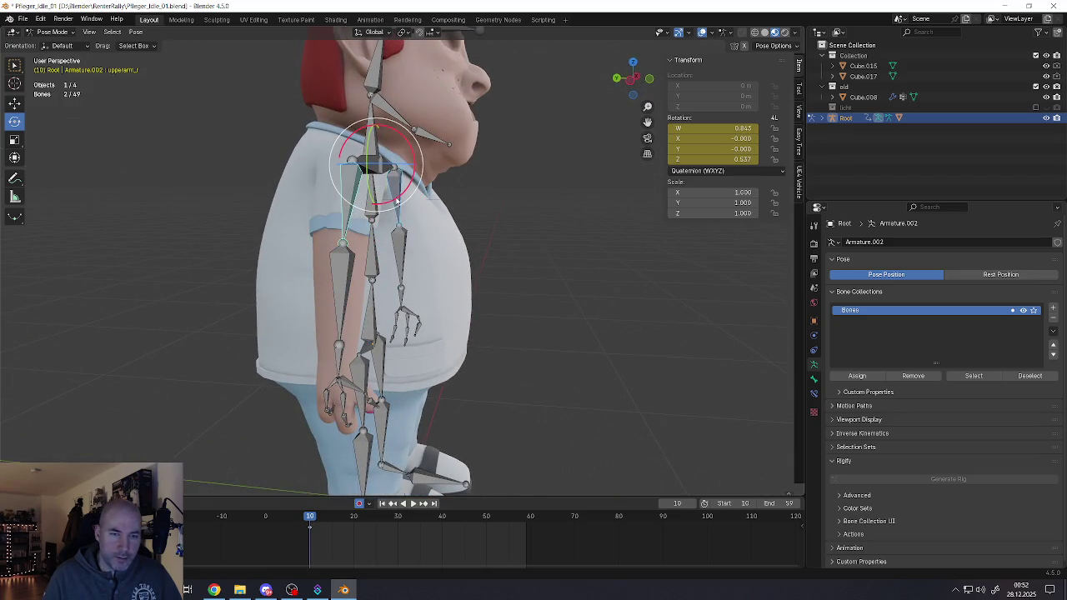
drag(397, 202, 359, 251)
click(356, 267)
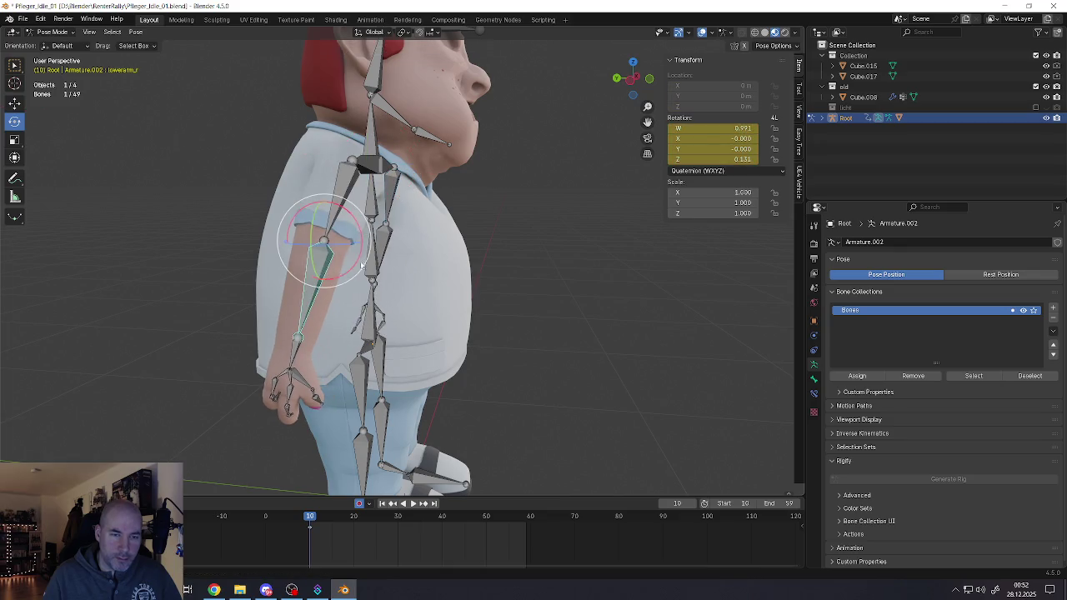
shift+click(386, 247)
drag(392, 249, 401, 242)
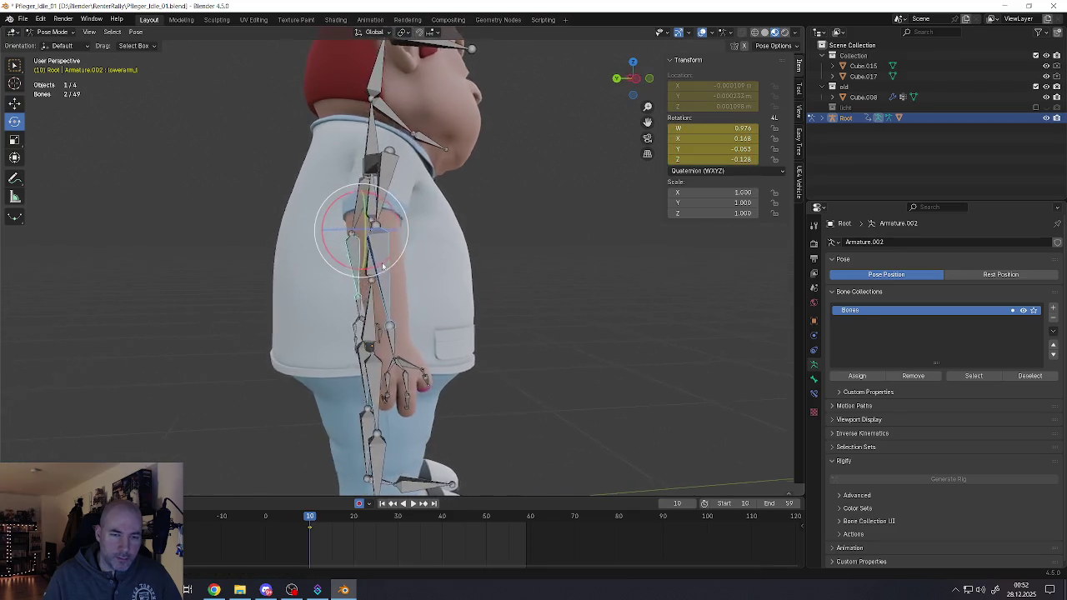
drag(401, 242, 357, 330)
Step: Tilt both upper-leg bones about 5 degrees (Z ±0.044)
click(359, 357)
mouse_move(359, 357)
middle_down()
mouse_move(293, 283)
mouse_move(292, 247)
mouse_move(431, 273)
middle_up()
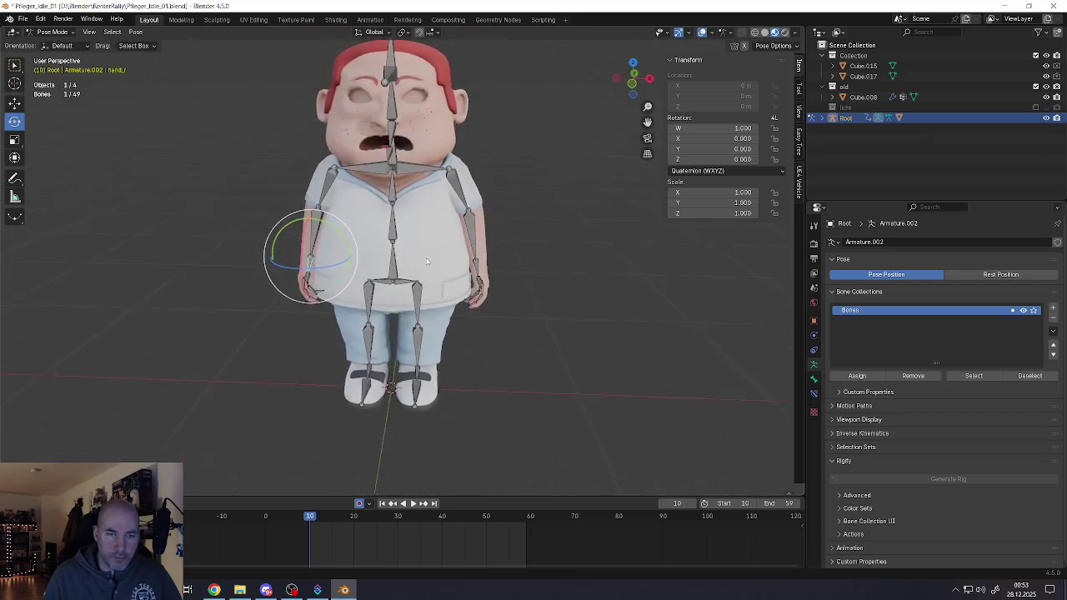
click(377, 312)
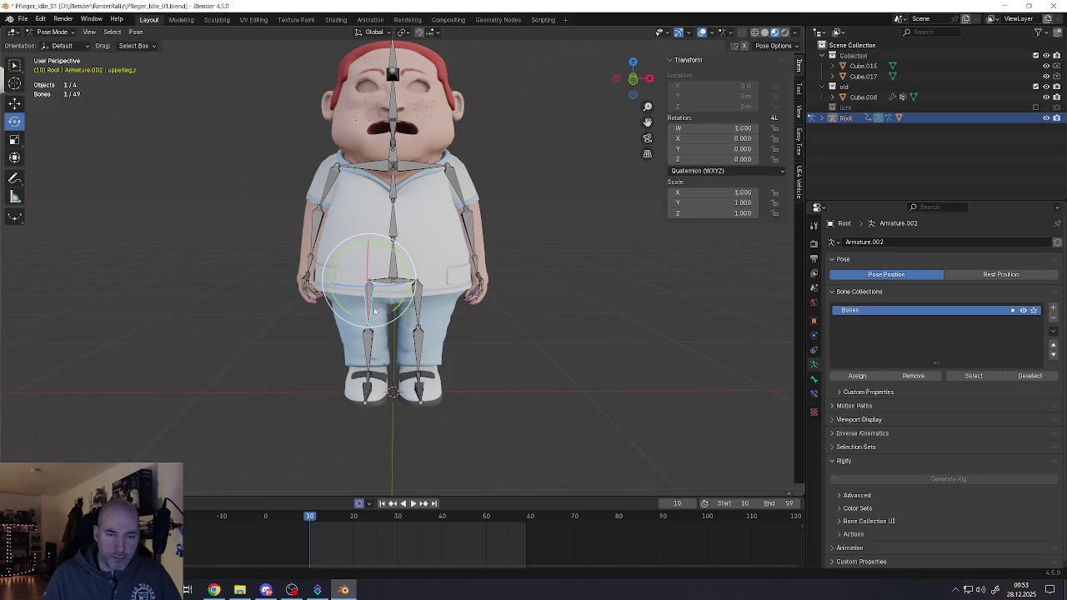
drag(398, 310, 447, 317)
click(413, 314)
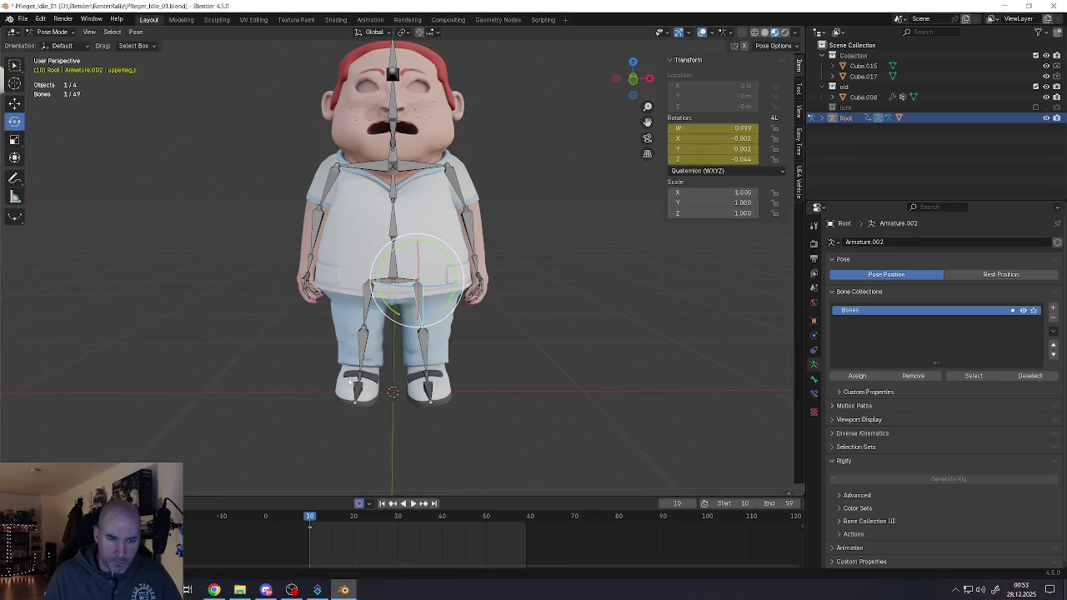
scroll(371, 377, up, 3)
click(367, 372)
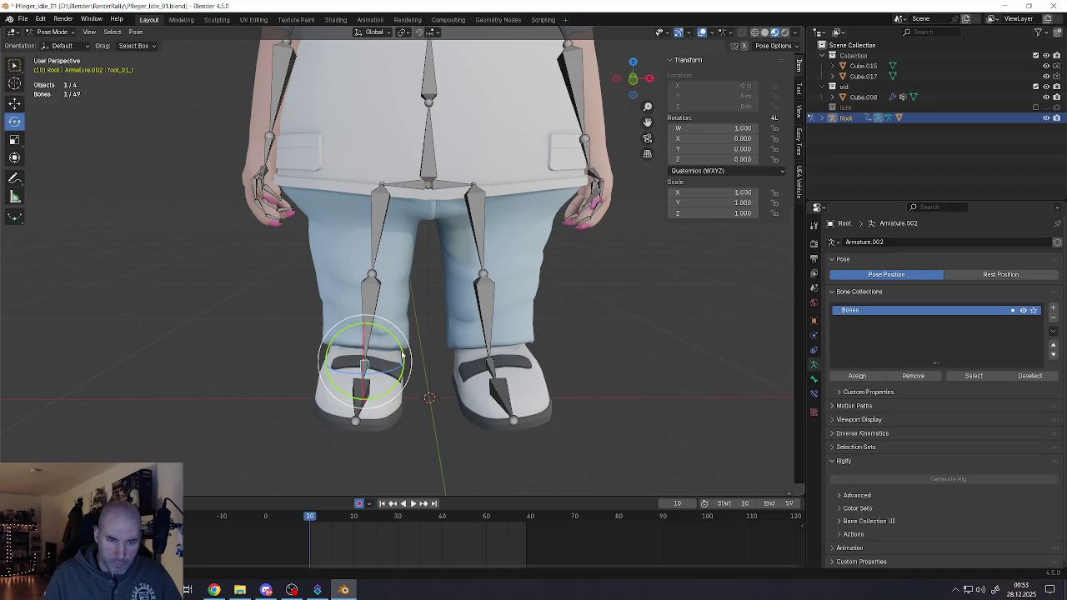
Step: Turn the left and right foot bones about 5 degrees each
drag(403, 355, 399, 351)
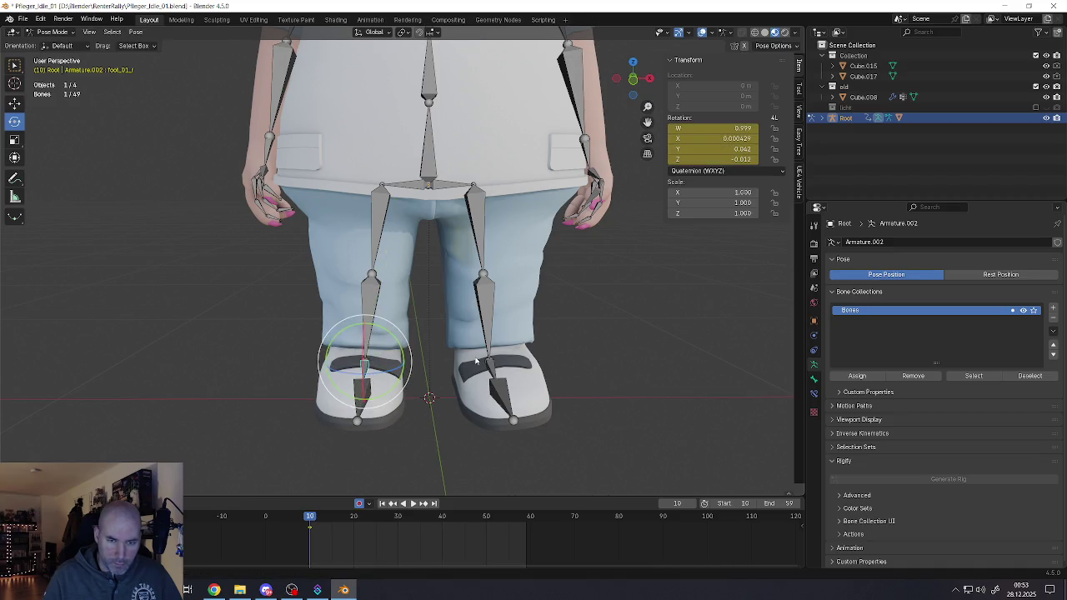
click(490, 367)
shift+middle_drag(490, 367, 429, 360)
drag(470, 340, 475, 337)
mouse_move(475, 337)
middle_down()
mouse_move(484, 317)
mouse_move(393, 282)
mouse_move(348, 225)
middle_up()
Step: Tilt the neck bone with two small rotations, then select all bones
scroll(348, 225, up, 2)
scroll(347, 225, up, 2)
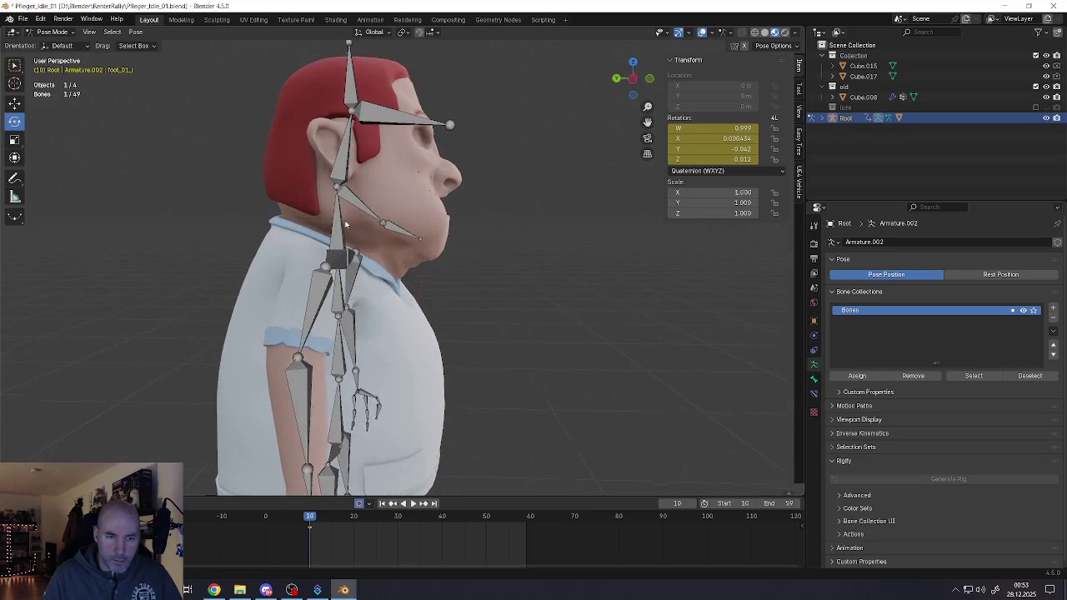
scroll(348, 226, up, 1)
click(346, 207)
key(r)
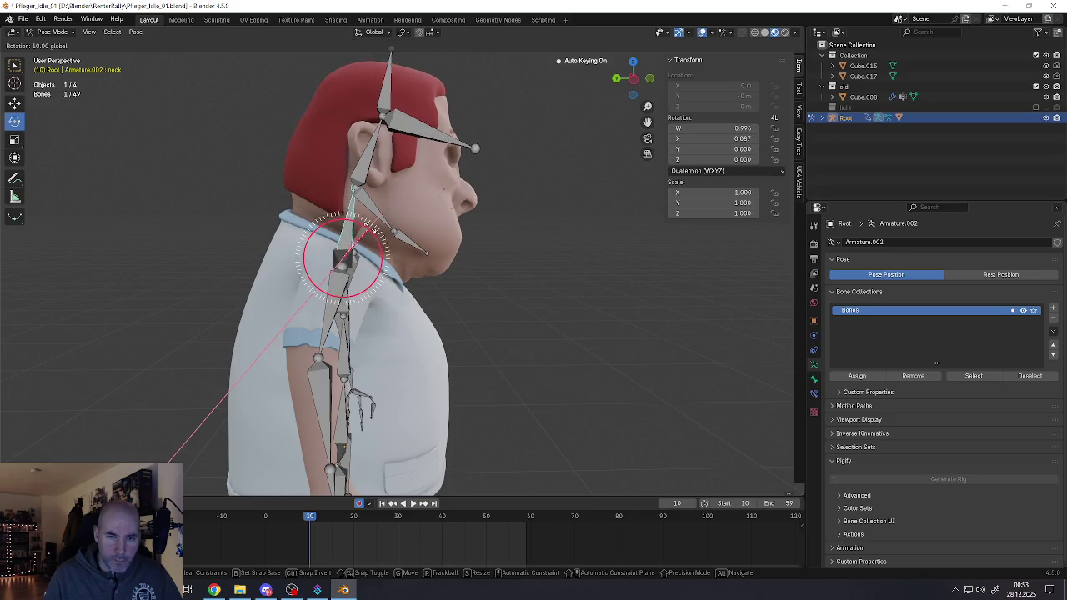
click(367, 227)
mouse_move(367, 227)
middle_down()
mouse_move(331, 240)
mouse_move(379, 246)
mouse_move(306, 279)
mouse_move(333, 292)
mouse_move(353, 269)
middle_up()
key(r)
click(384, 242)
scroll(334, 292, down, 2)
key(a)
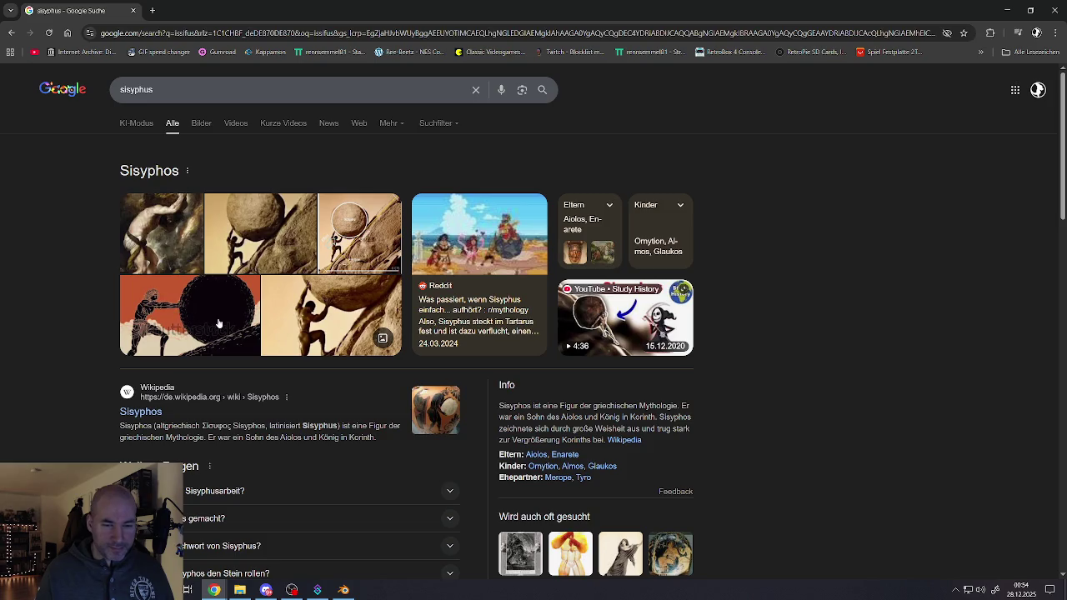
scroll(219, 323, down, 3)
scroll(233, 296, down, 1)
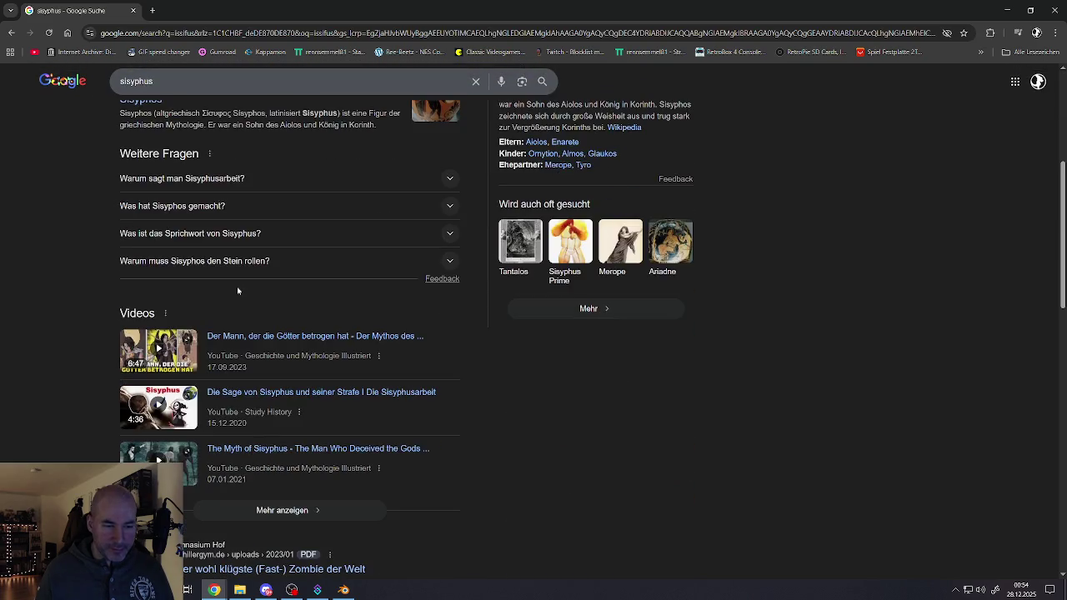
scroll(249, 302, up, 2)
scroll(248, 302, up, 2)
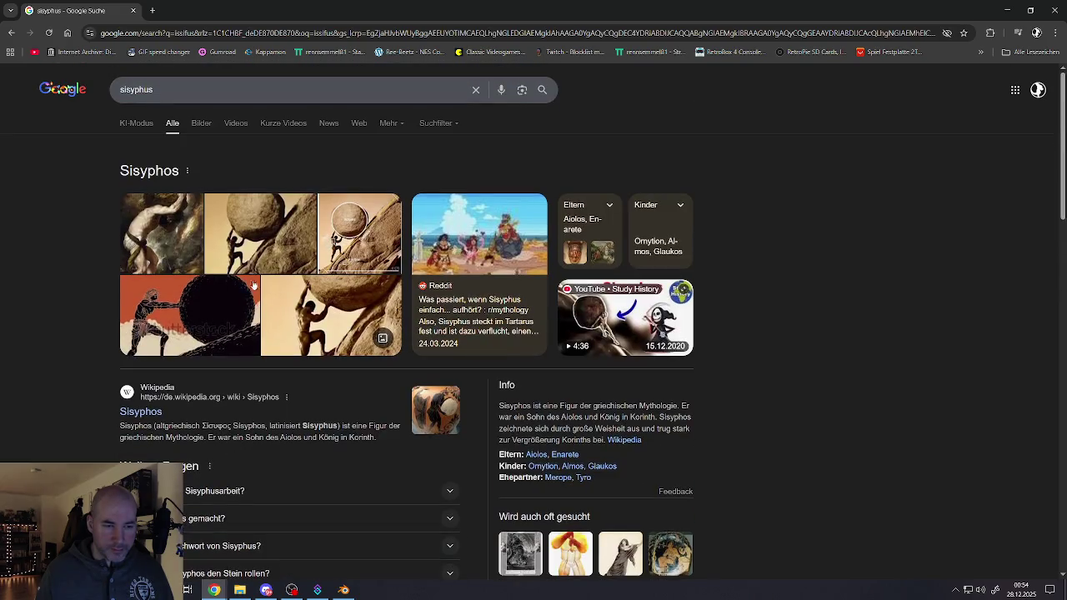
key(alt+Tab)
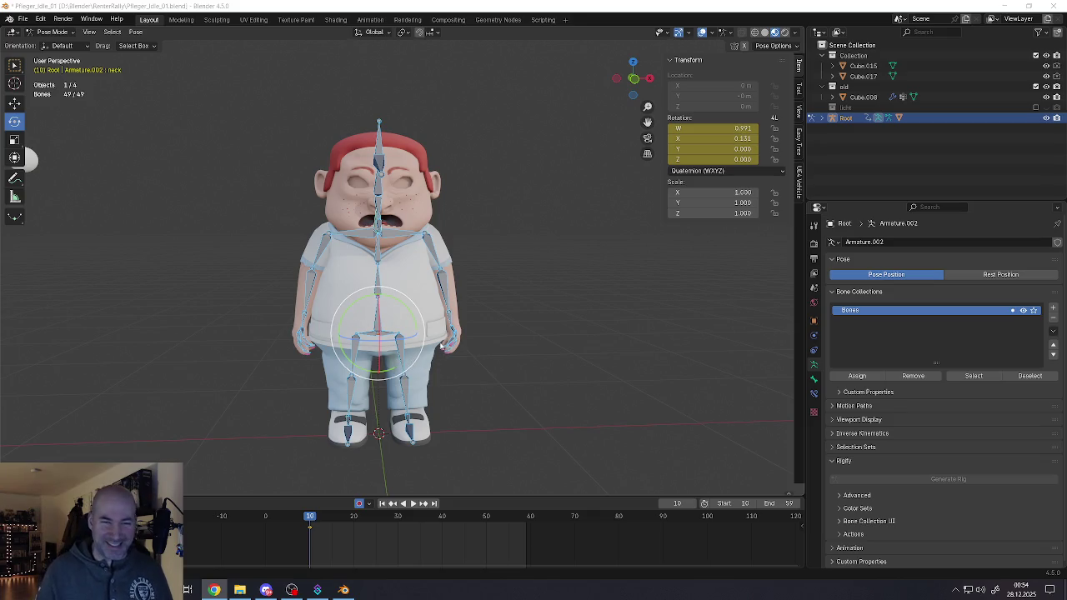
Step: Inspect the pose, then scrub the timeline to frame 60
mouse_move(385, 276)
middle_down()
mouse_move(288, 242)
mouse_move(401, 255)
mouse_move(392, 276)
mouse_move(412, 296)
mouse_move(389, 234)
middle_up()
scroll(412, 296, up, 3)
scroll(396, 267, down, 3)
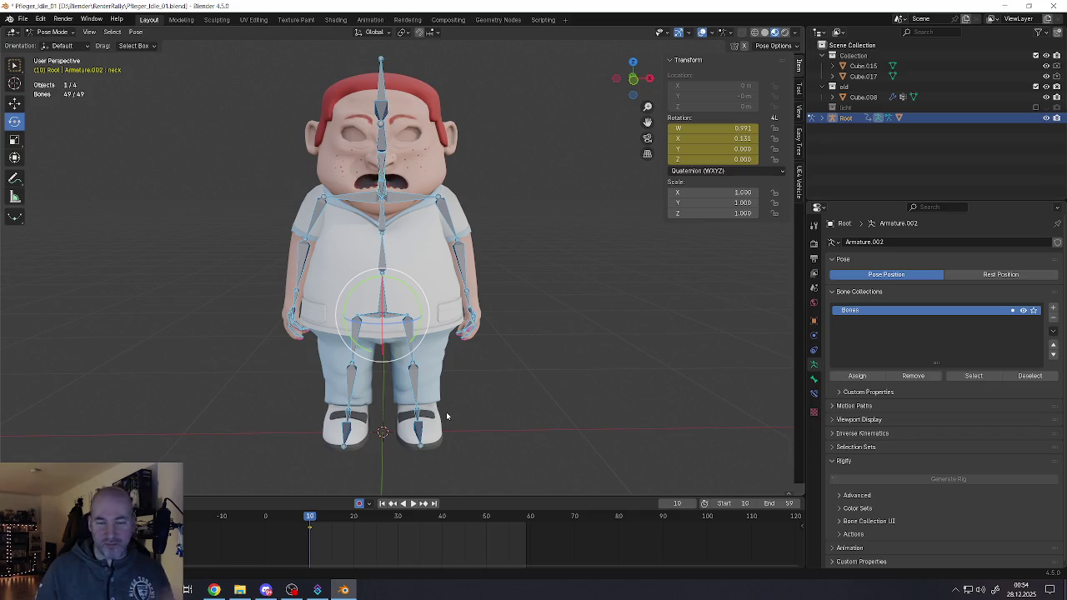
drag(313, 519, 527, 527)
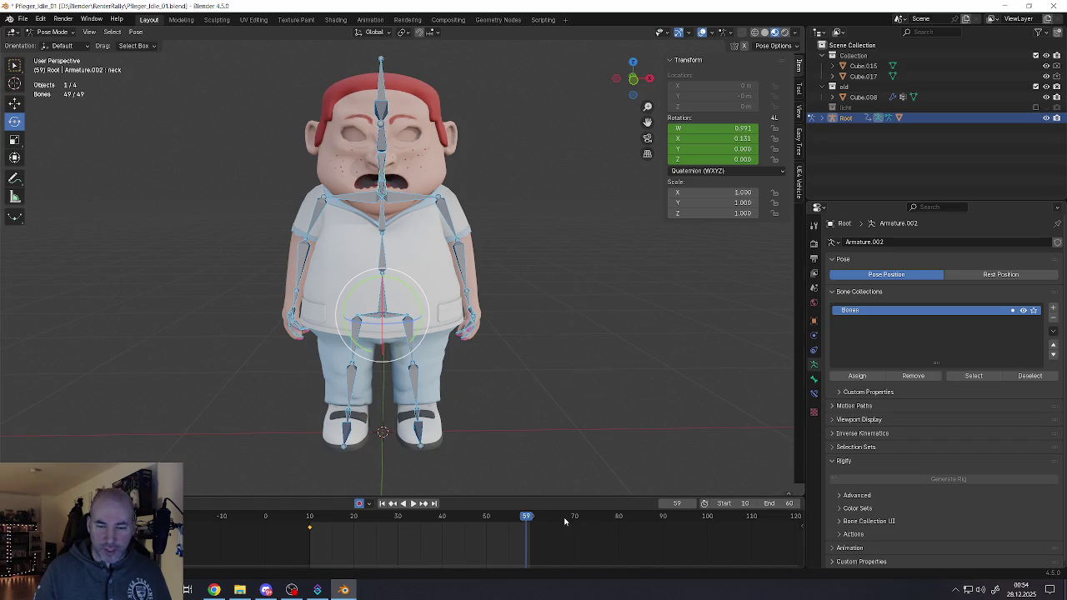
click(532, 520)
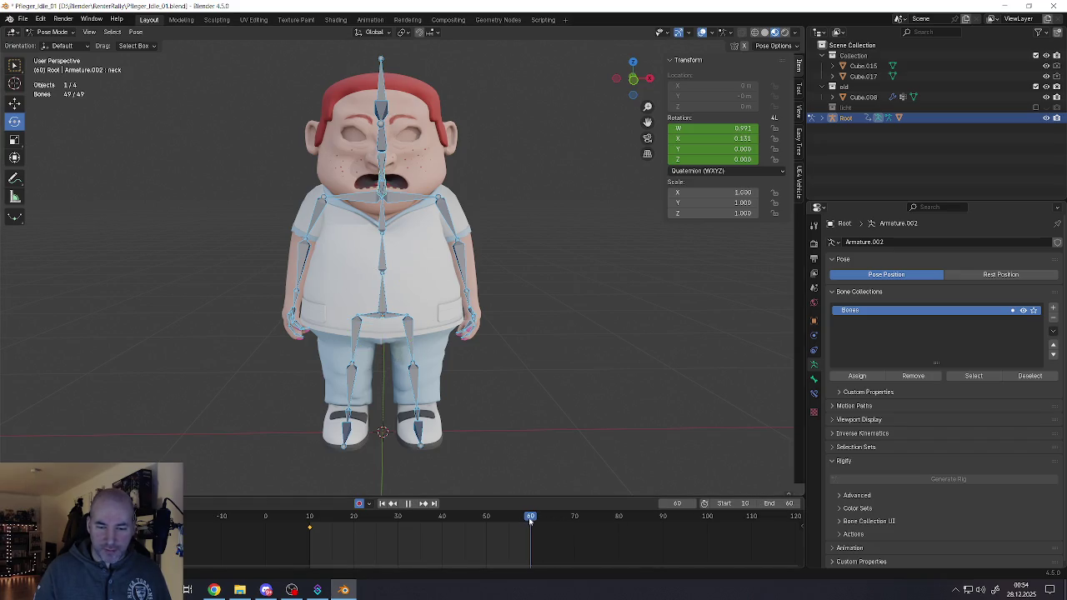
Step: Copy the full frame-10 pose and paste it as a key at frame 60
click(310, 518)
key(alt+a)
key(a)
key(ctrl+c)
drag(310, 521, 530, 521)
key(ctrl+v)
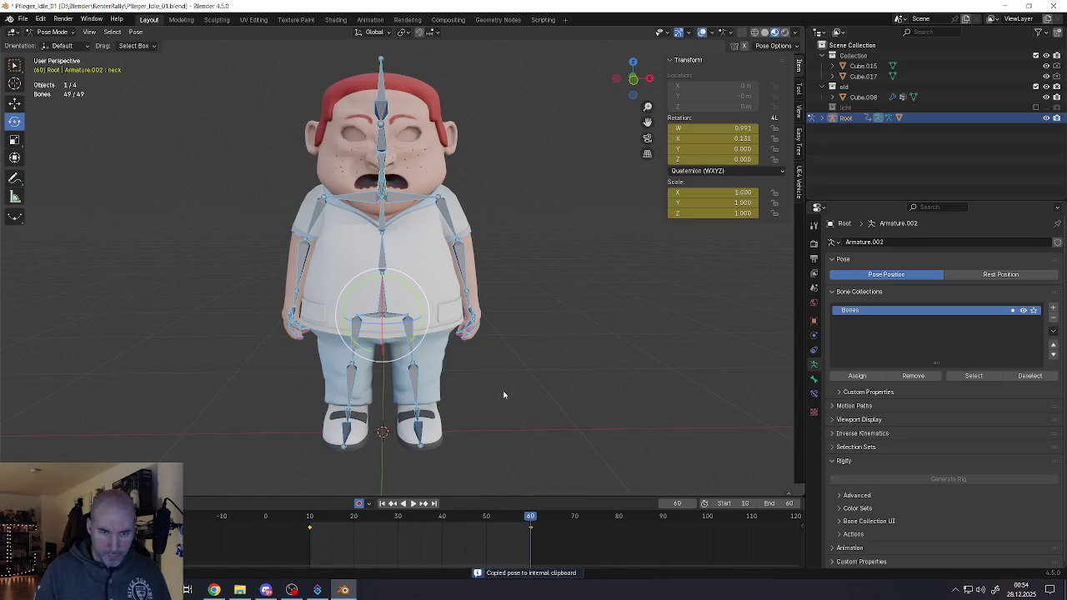
Step: Preview the animation between frames 10 and 60 and select the left hand bone
mouse_move(533, 519)
mouse_down()
mouse_move(421, 526)
mouse_move(442, 526)
mouse_up()
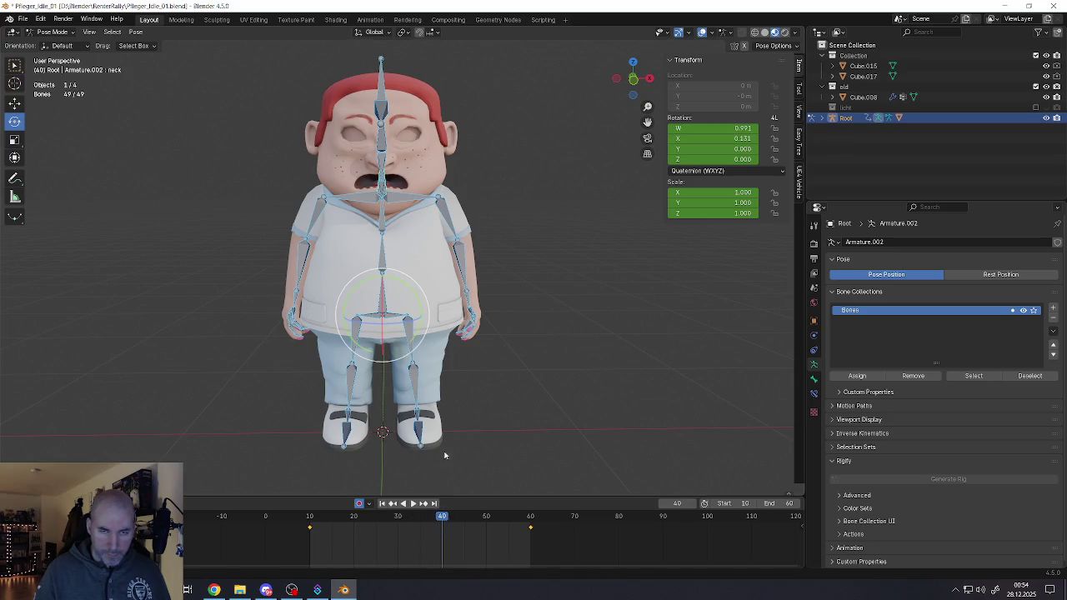
middle_drag(443, 270, 429, 325)
click(437, 323)
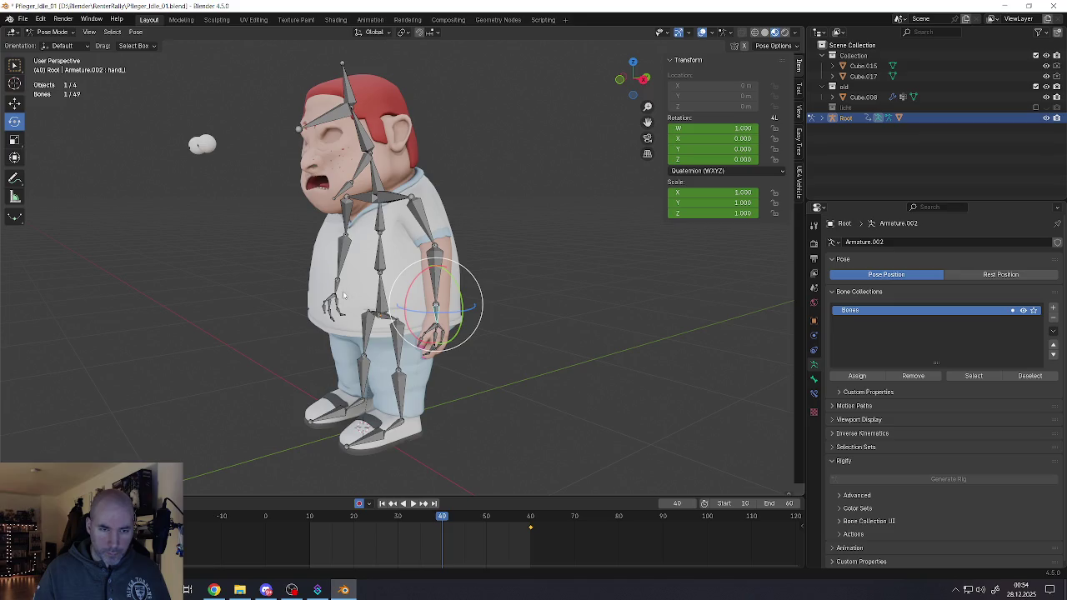
middle_drag(340, 292, 359, 293)
shift+click(355, 316)
scroll(342, 231, up, 3)
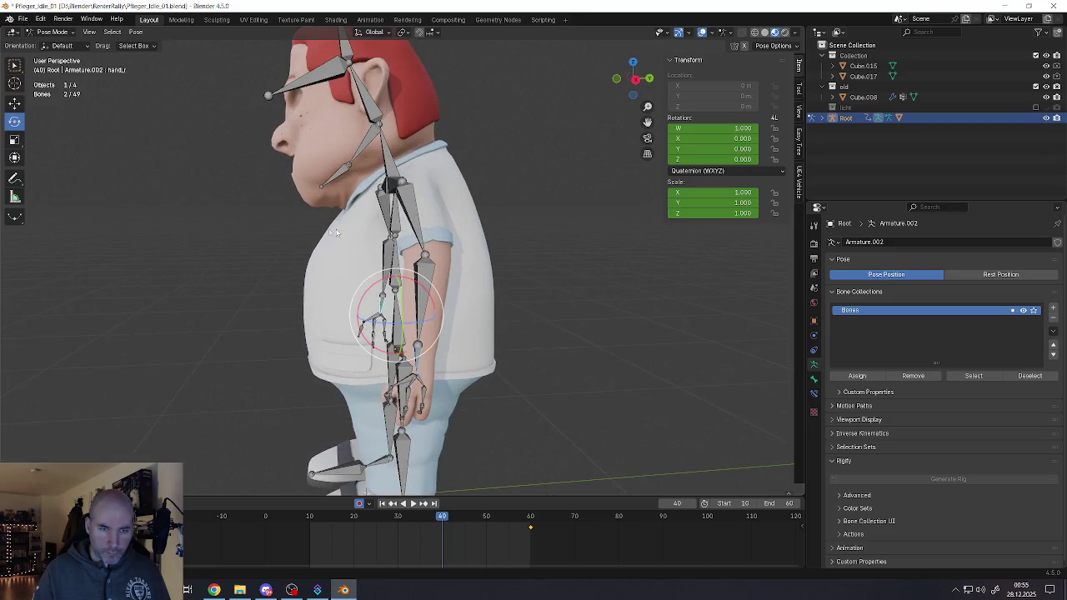
click(14, 103)
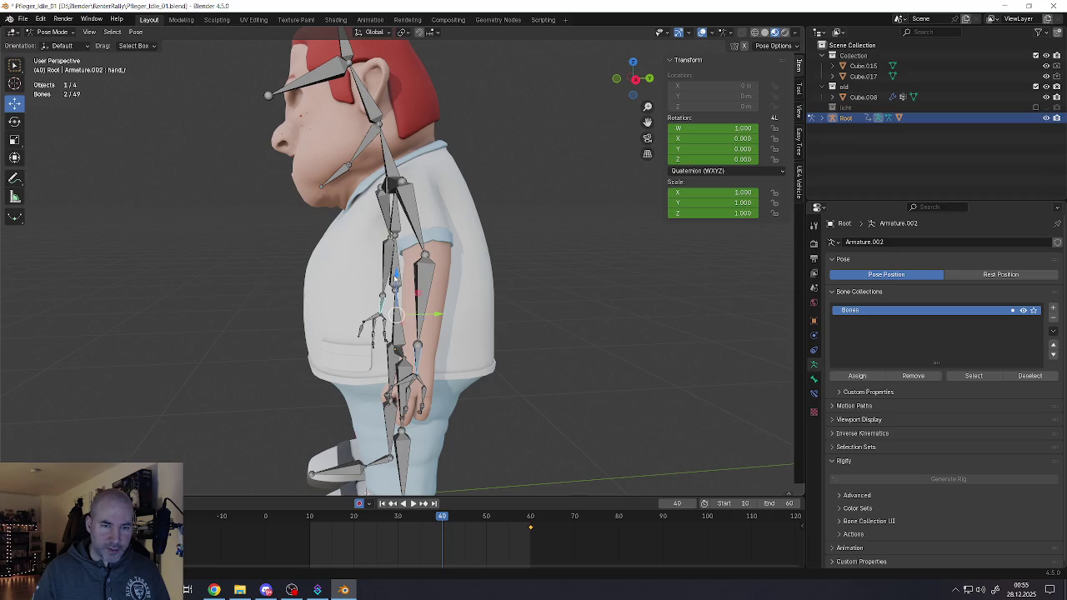
drag(398, 274, 397, 280)
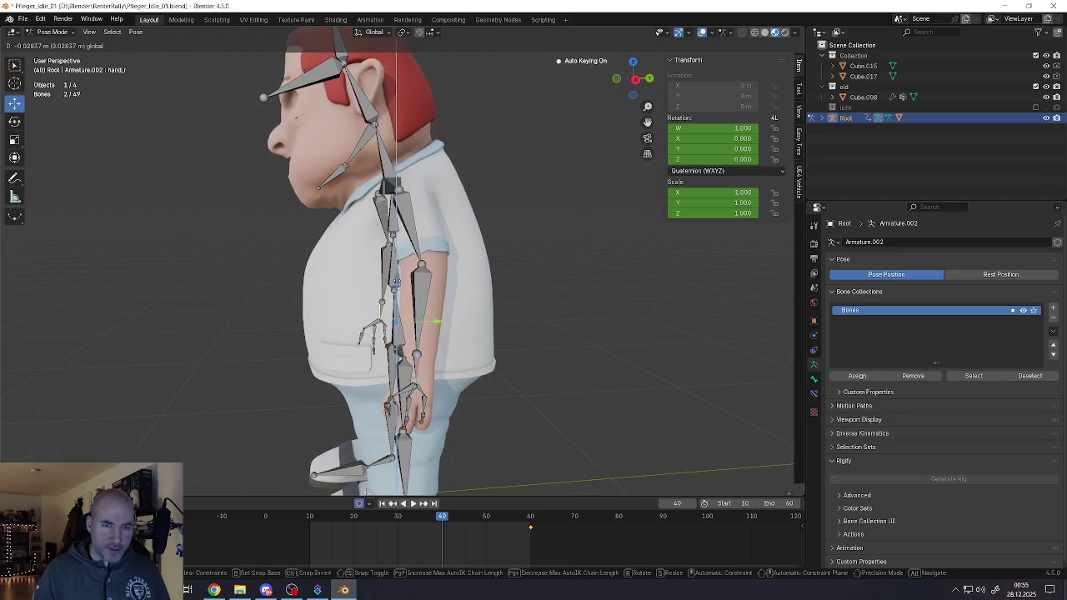
mouse_move(396, 280)
mouse_down()
mouse_move(396, 292)
mouse_move(389, 256)
mouse_up()
key(alt+r)
scroll(344, 347, down, 5)
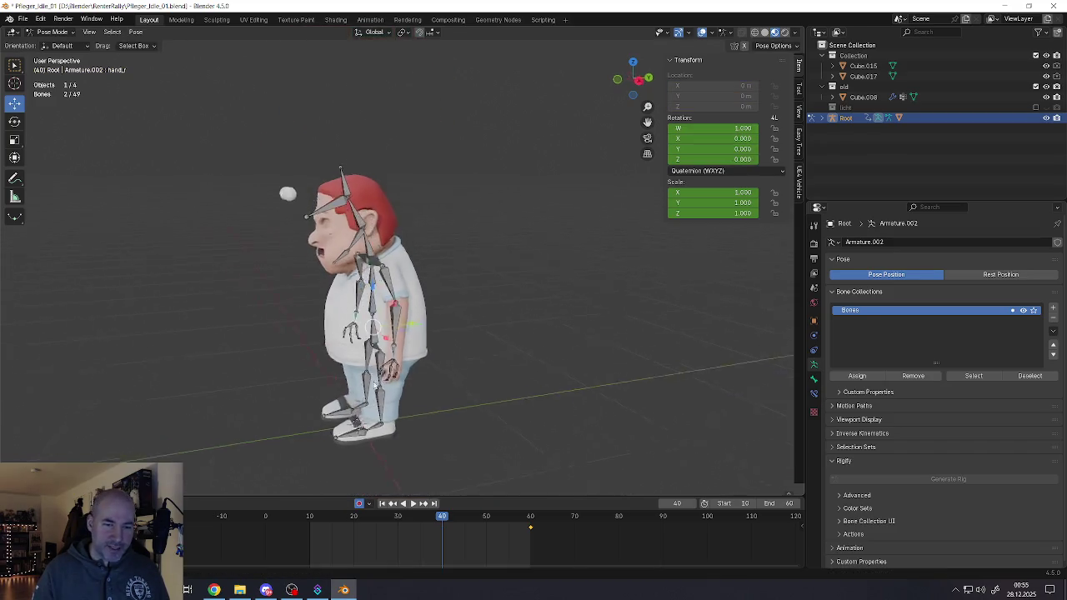
middle_drag(345, 347, 361, 391)
mouse_move(394, 268)
middle_down()
mouse_move(360, 258)
mouse_move(375, 257)
middle_up()
click(373, 250)
scroll(375, 258, up, 2)
key(g)
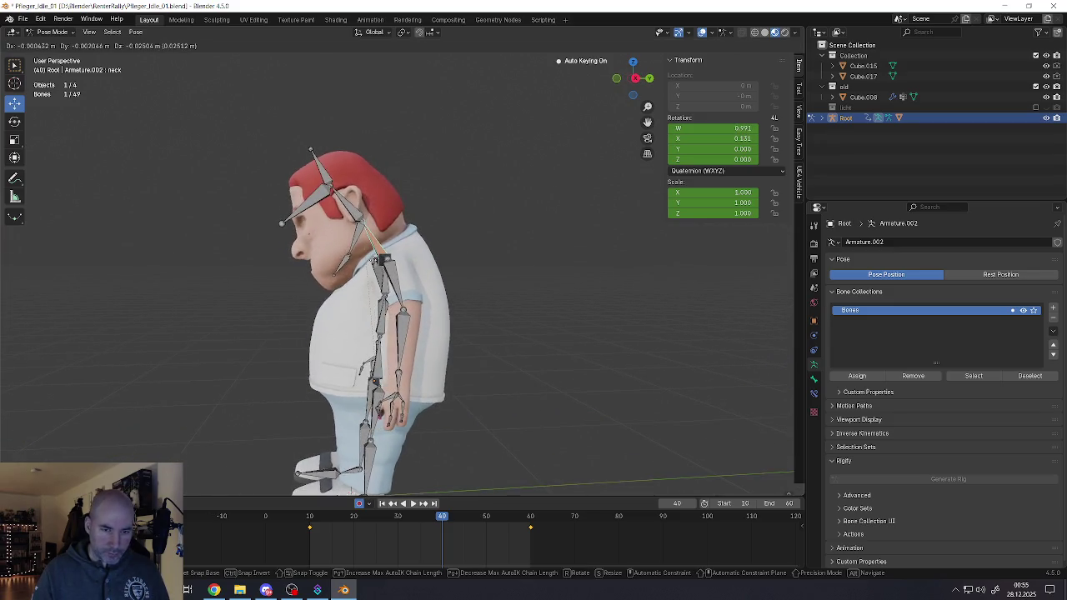
click(377, 260)
middle_drag(377, 260, 408, 304)
key(ctrl+z)
click(399, 398)
shift+click(395, 428)
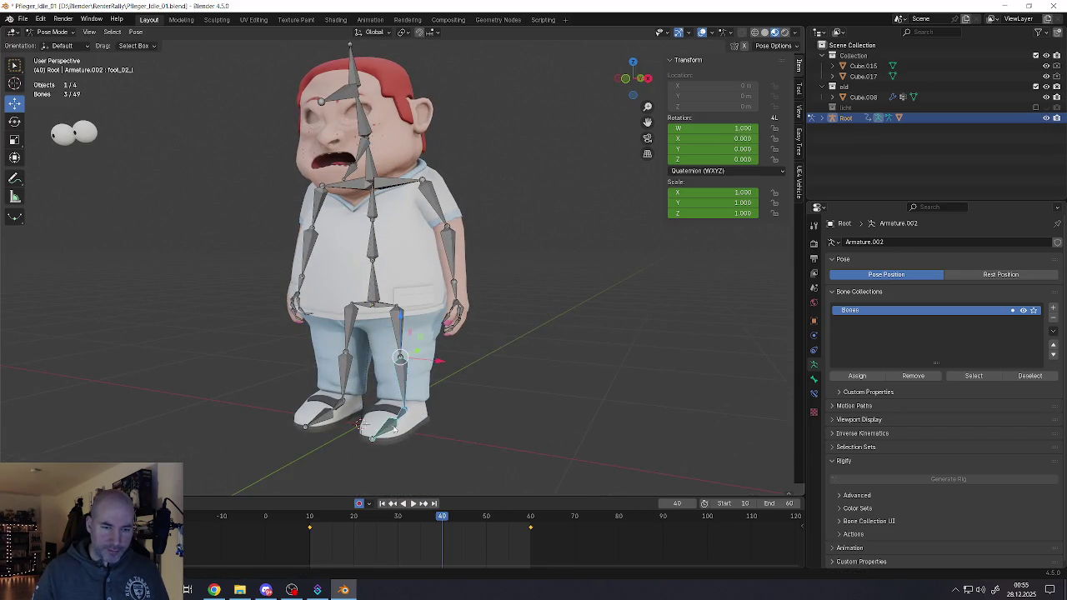
shift+click(332, 414)
shift+click(371, 366)
shift+click(344, 375)
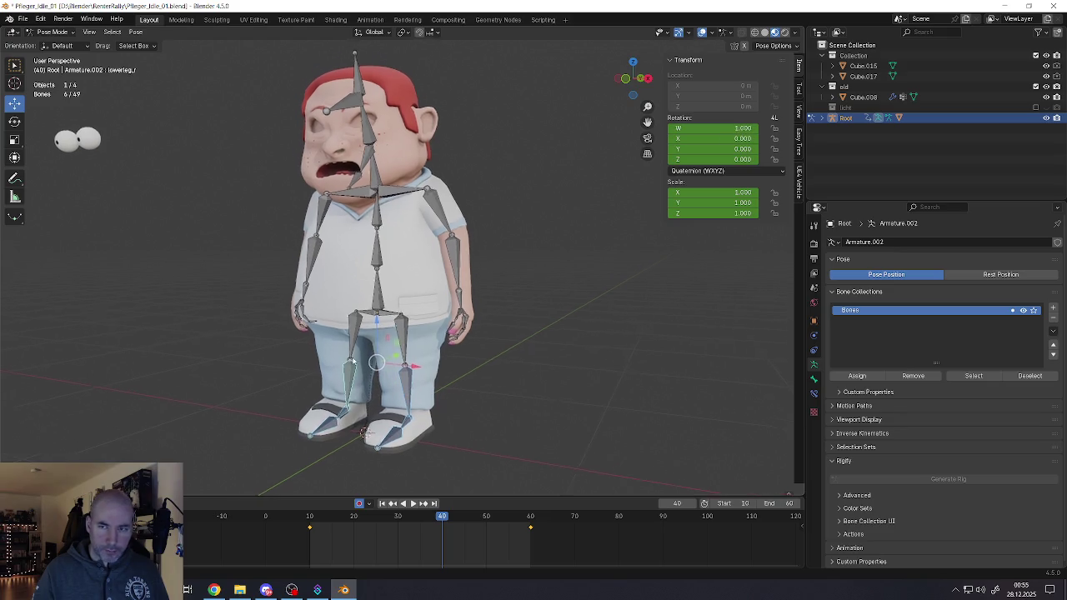
middle_drag(355, 358, 365, 346)
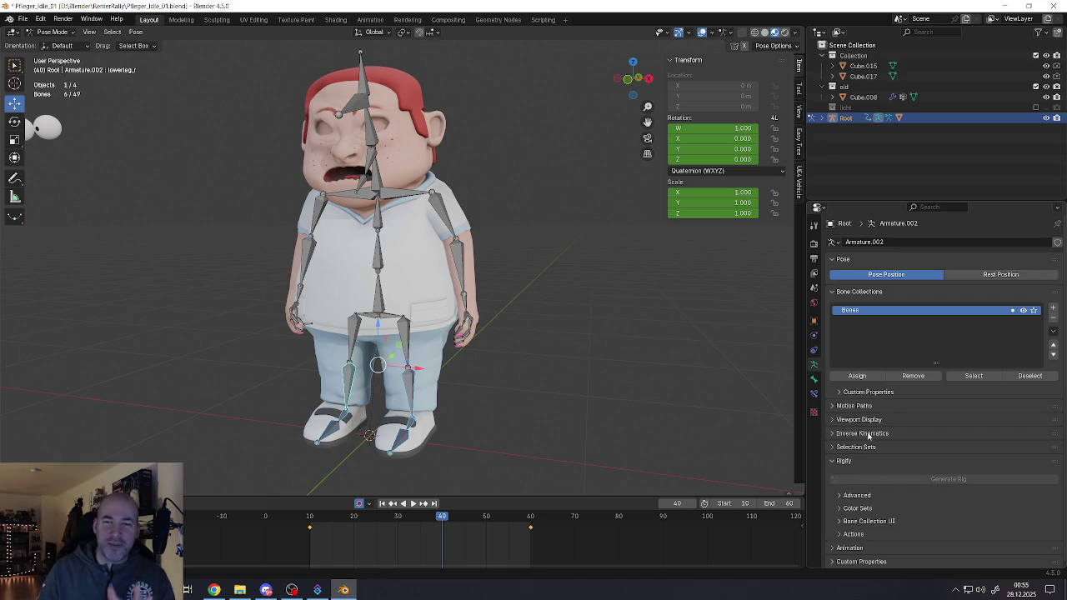
Step: Lock the six leg bones' rotation, test a spine rotation, and open Bone Properties
click(775, 130)
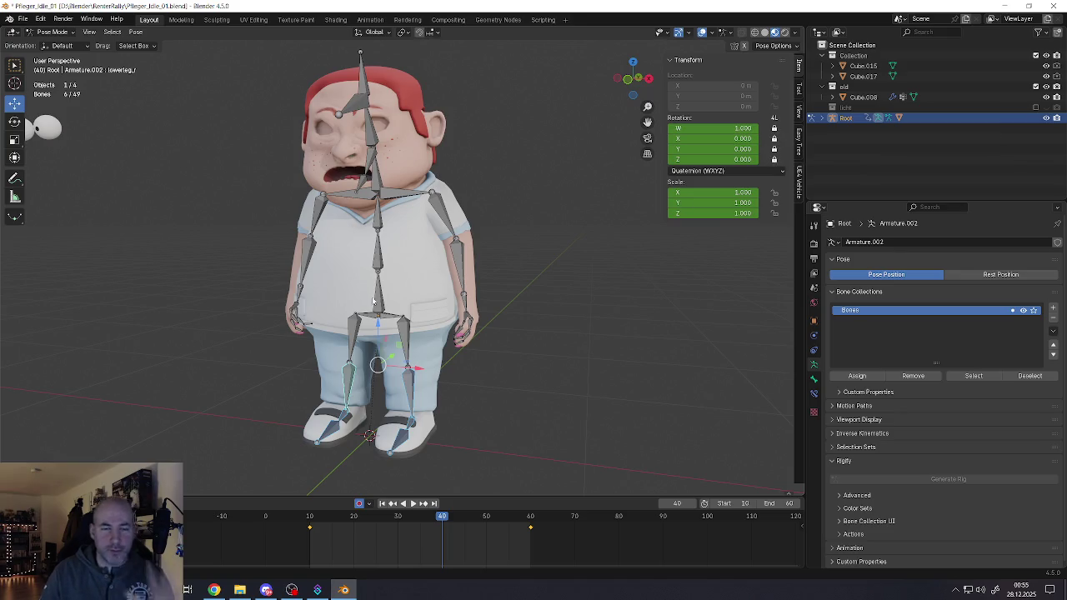
middle_drag(409, 274, 398, 334)
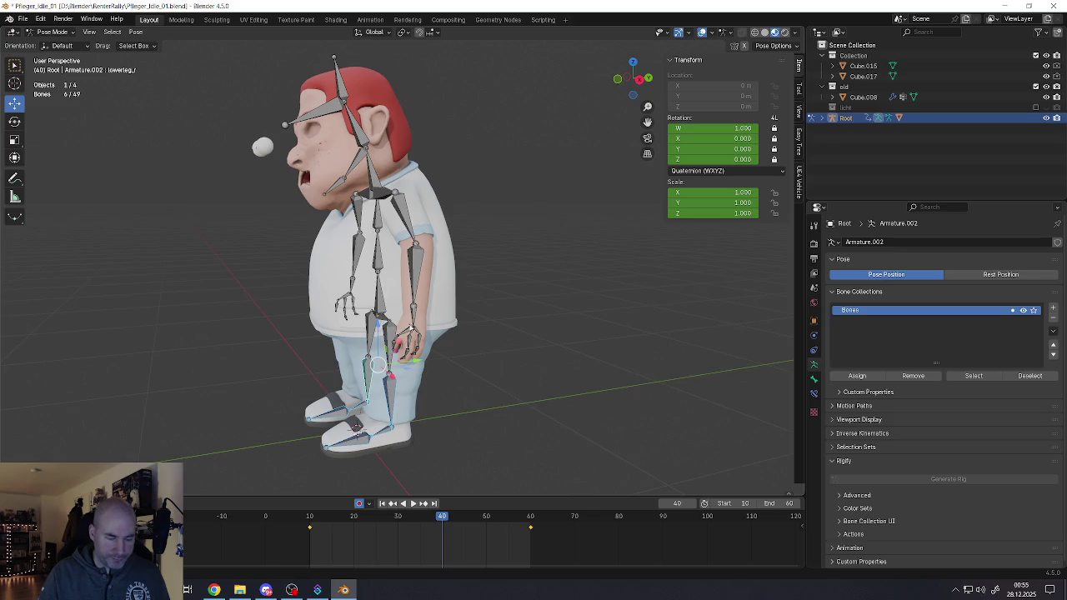
click(376, 218)
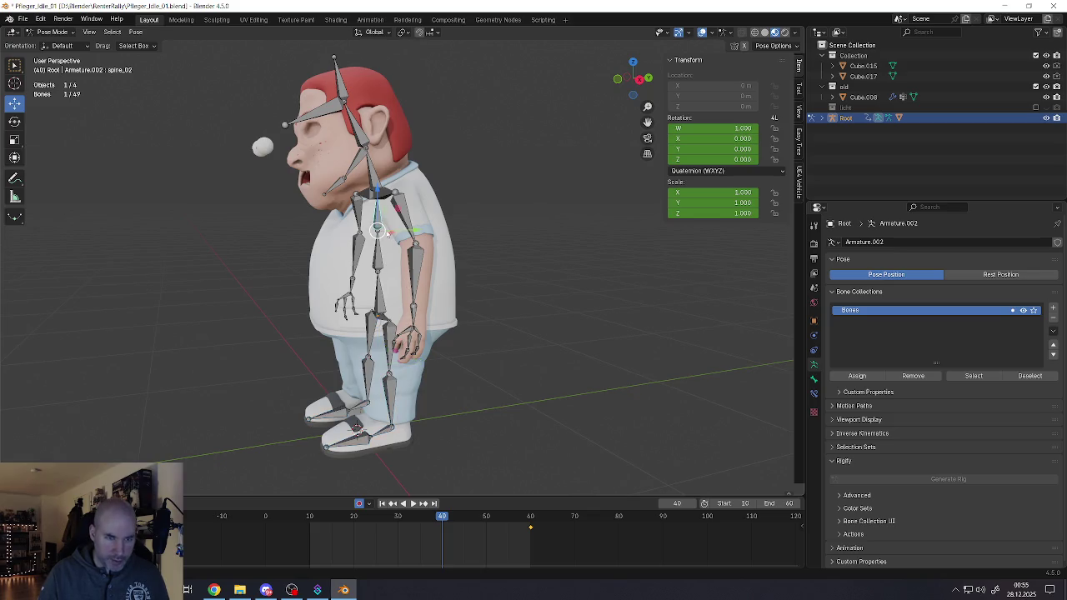
key(r)
key(Escape)
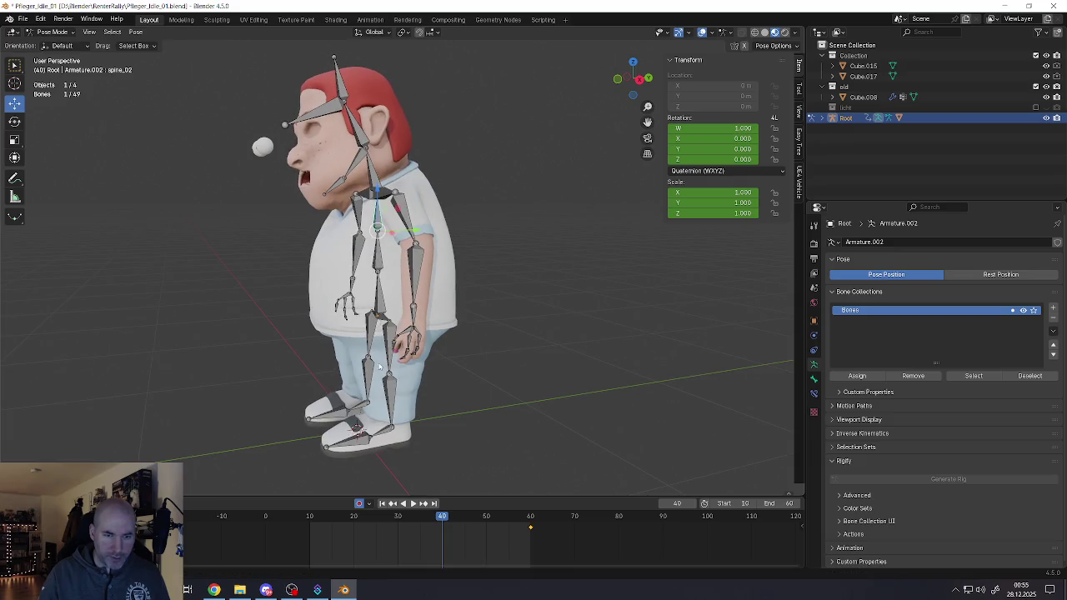
key(ctrl+z)
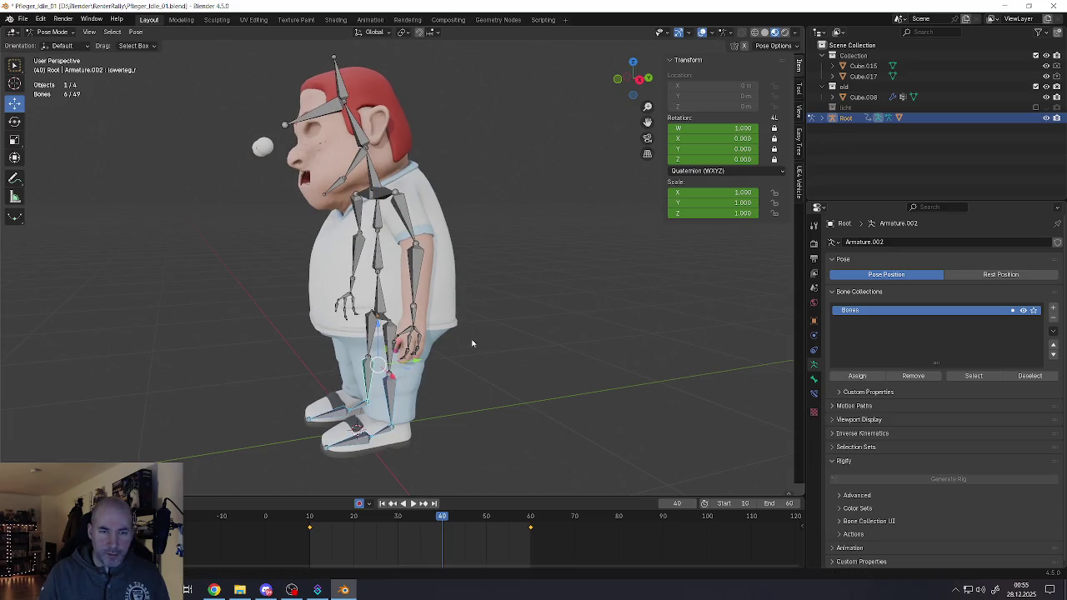
middle_drag(433, 295, 448, 272)
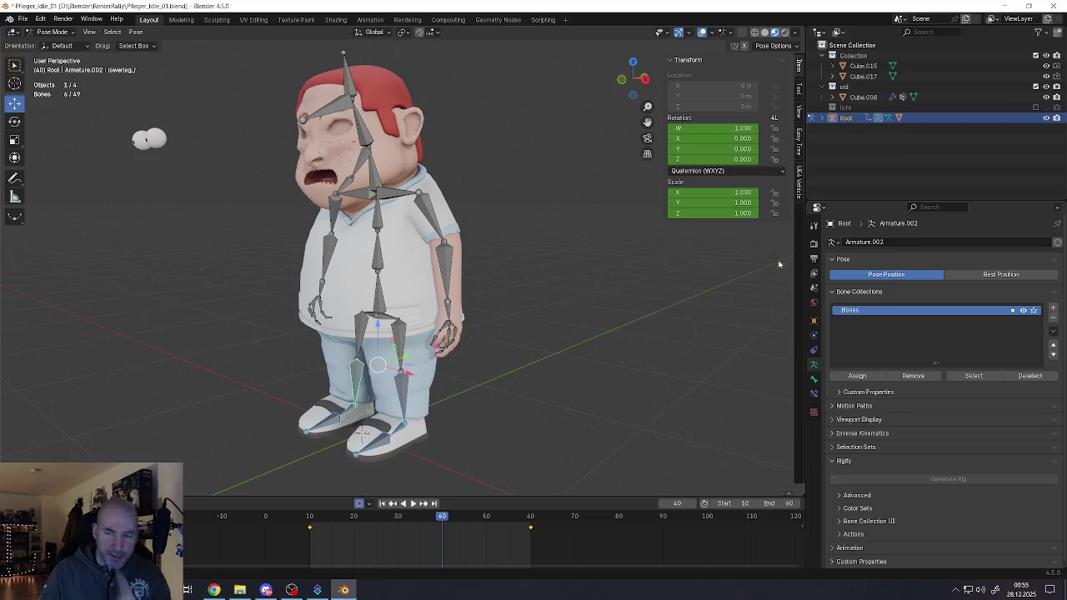
click(813, 379)
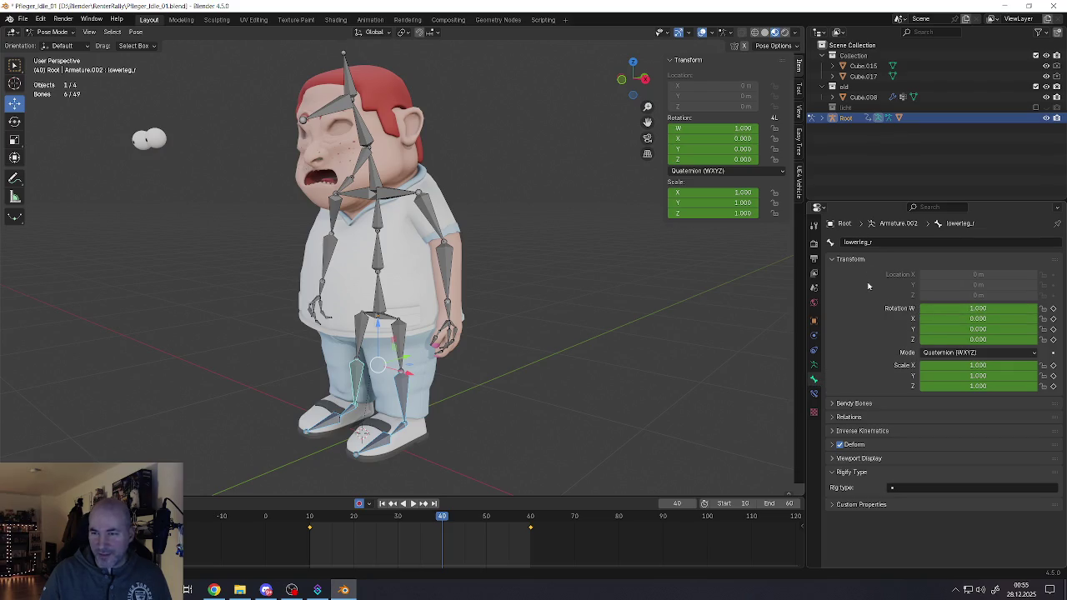
click(397, 392)
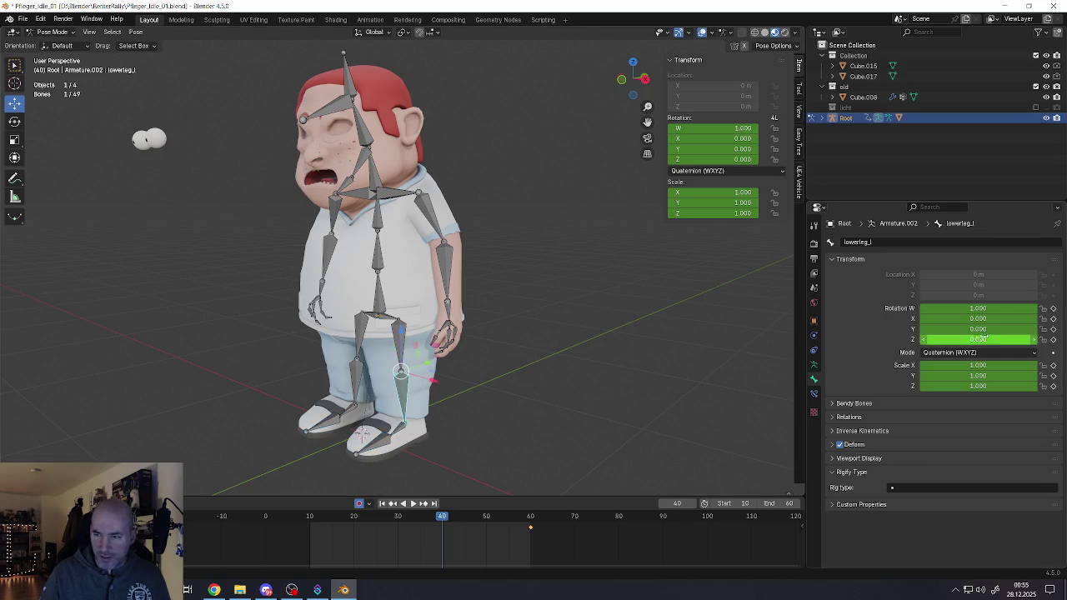
click(1052, 309)
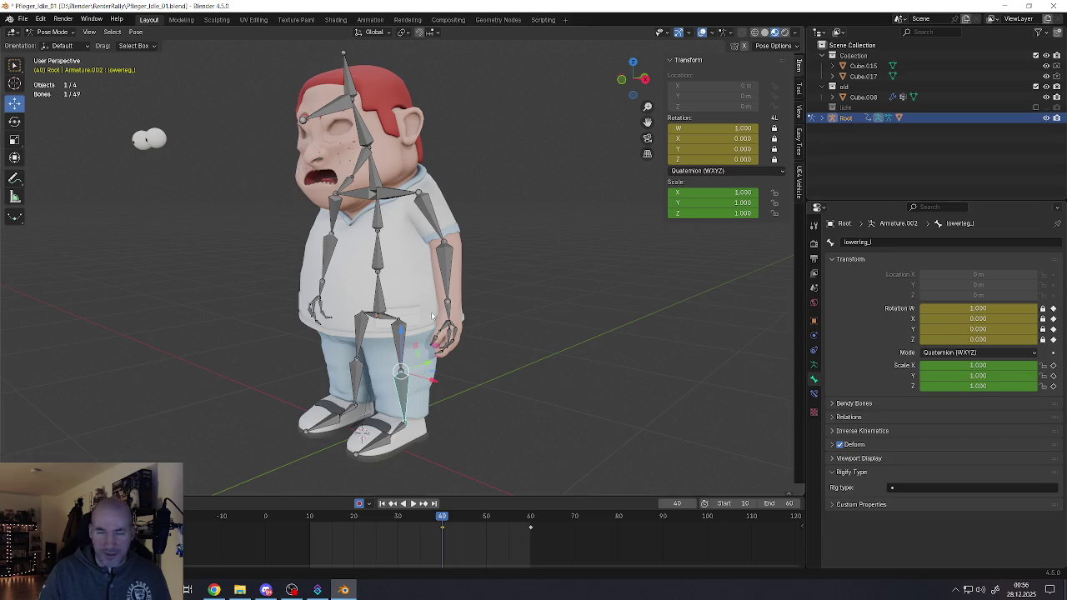
middle_drag(379, 357, 357, 354)
click(351, 378)
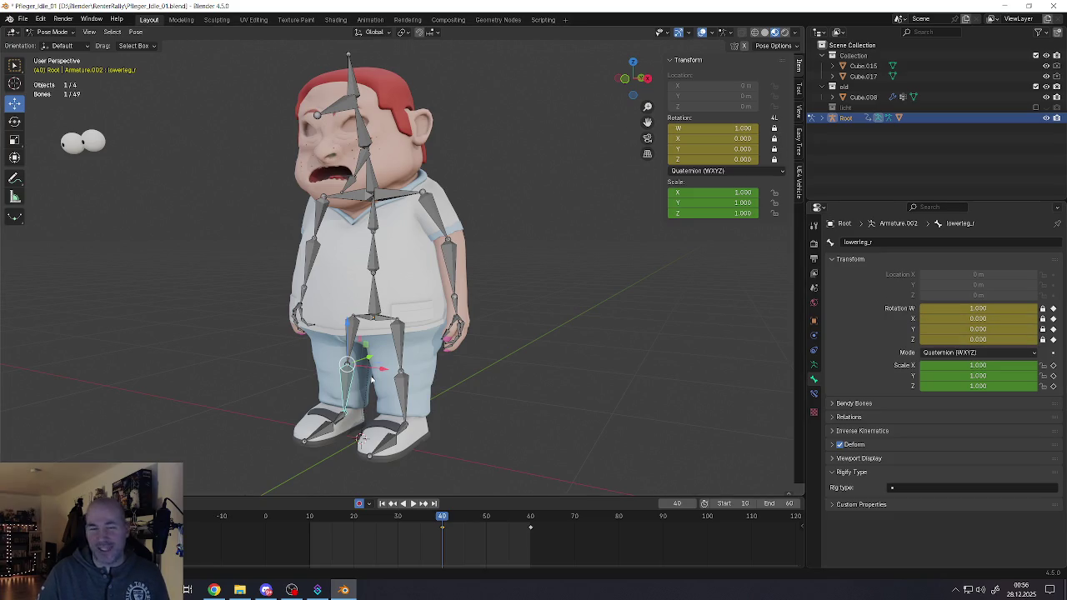
middle_drag(433, 276, 409, 271)
click(377, 255)
key(r)
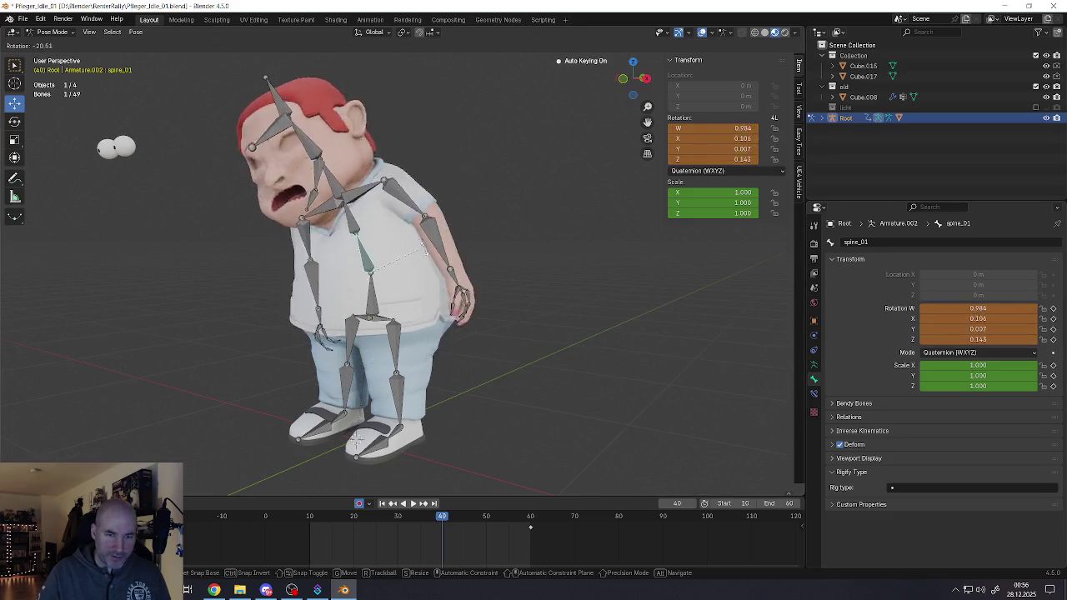
key(Escape)
middle_drag(422, 269, 363, 239)
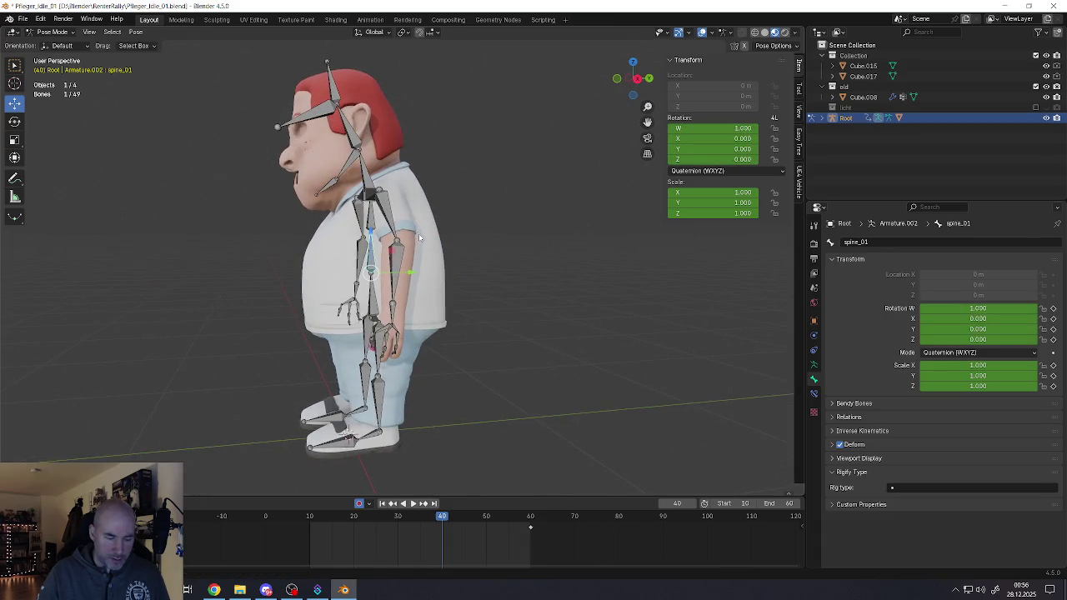
click(373, 194)
click(369, 177)
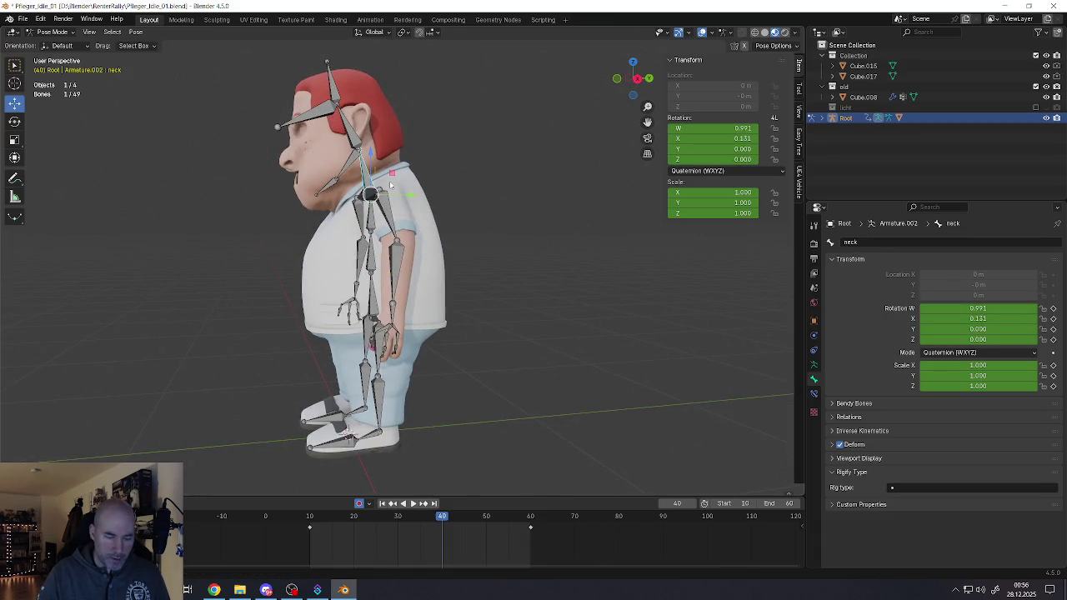
key(r)
key(Escape)
key(space)
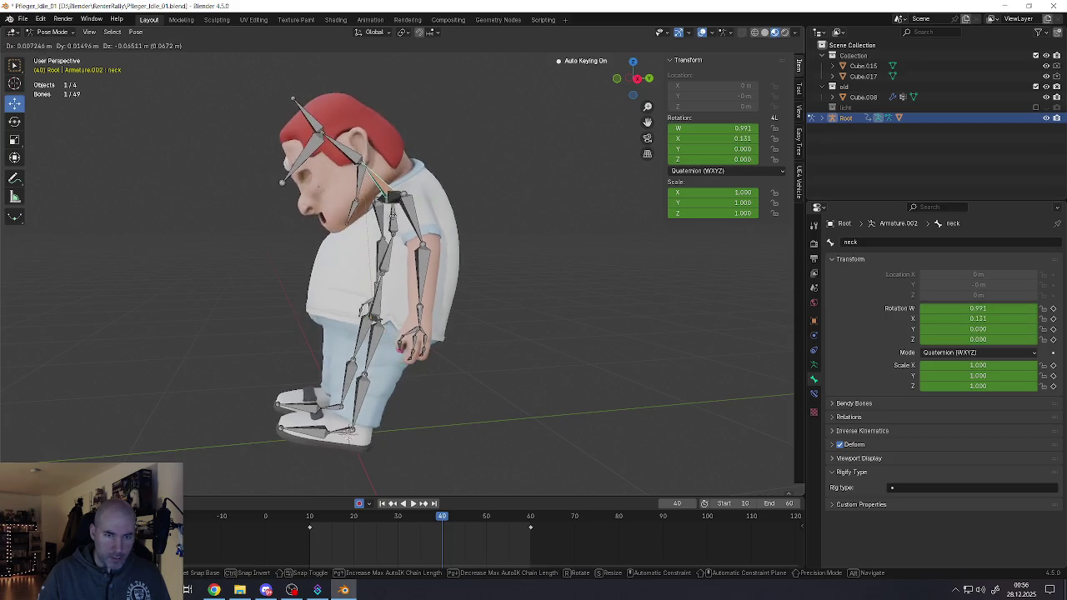
key(Escape)
middle_drag(392, 223, 378, 263)
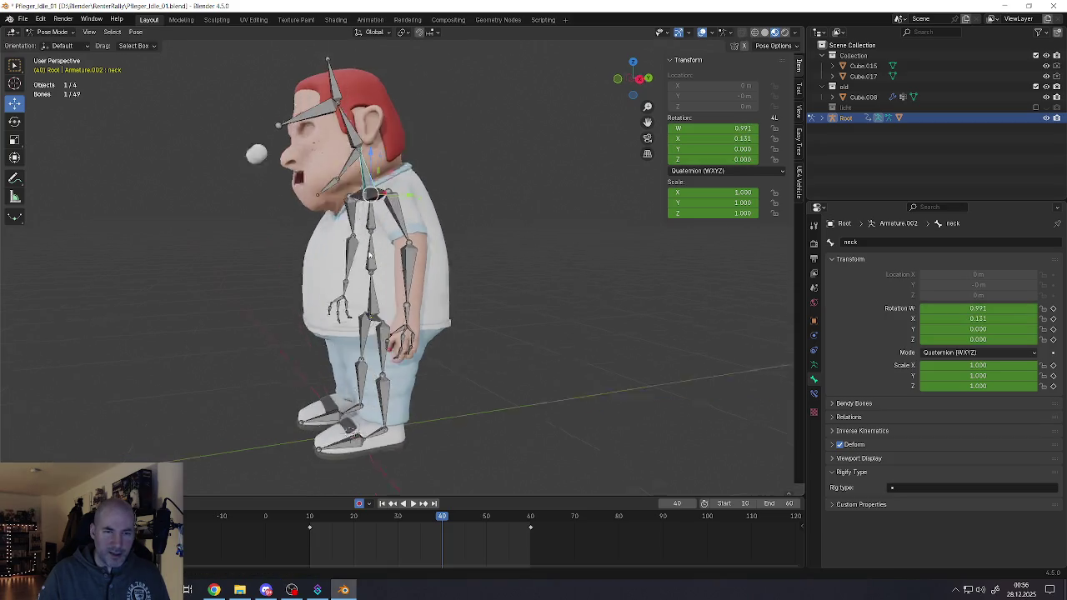
click(435, 289)
key(space)
key(Escape)
key(ctrl+z)
key(ctrl+z)
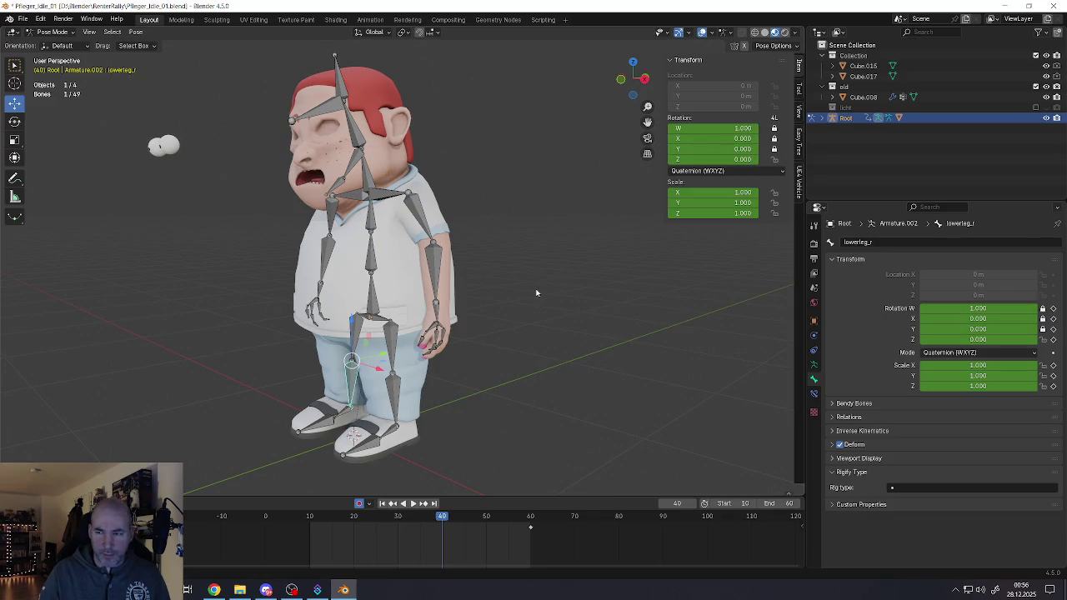
key(ctrl+z)
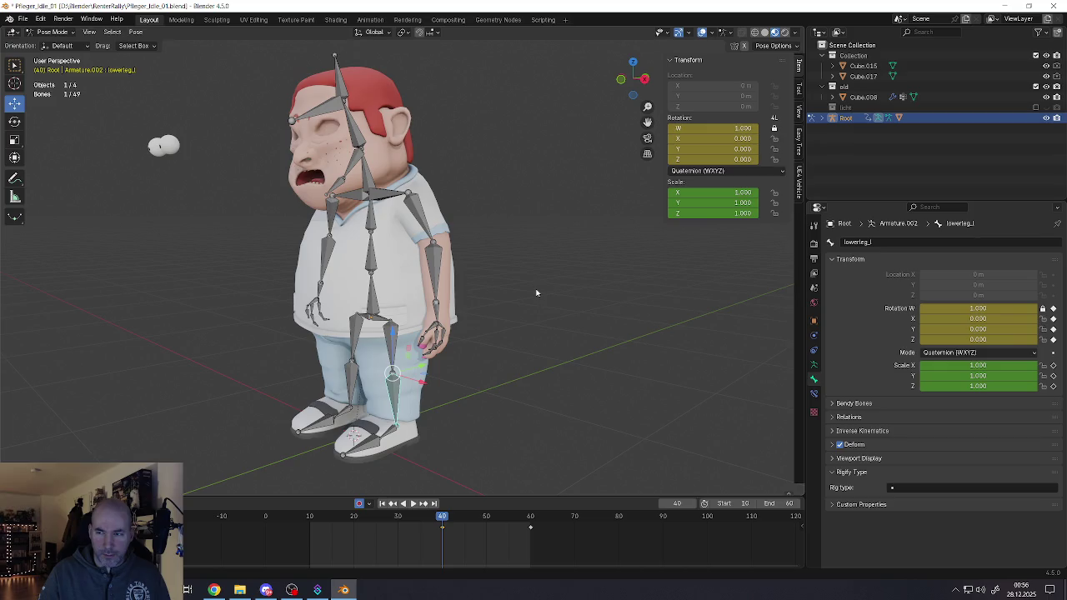
key(ctrl+z)
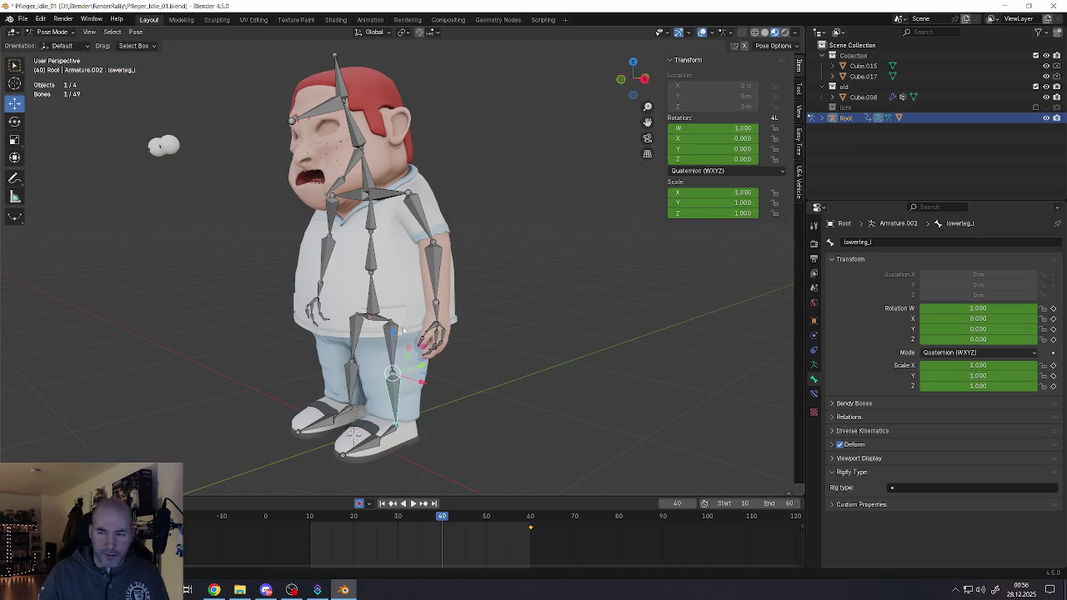
key(ctrl+z)
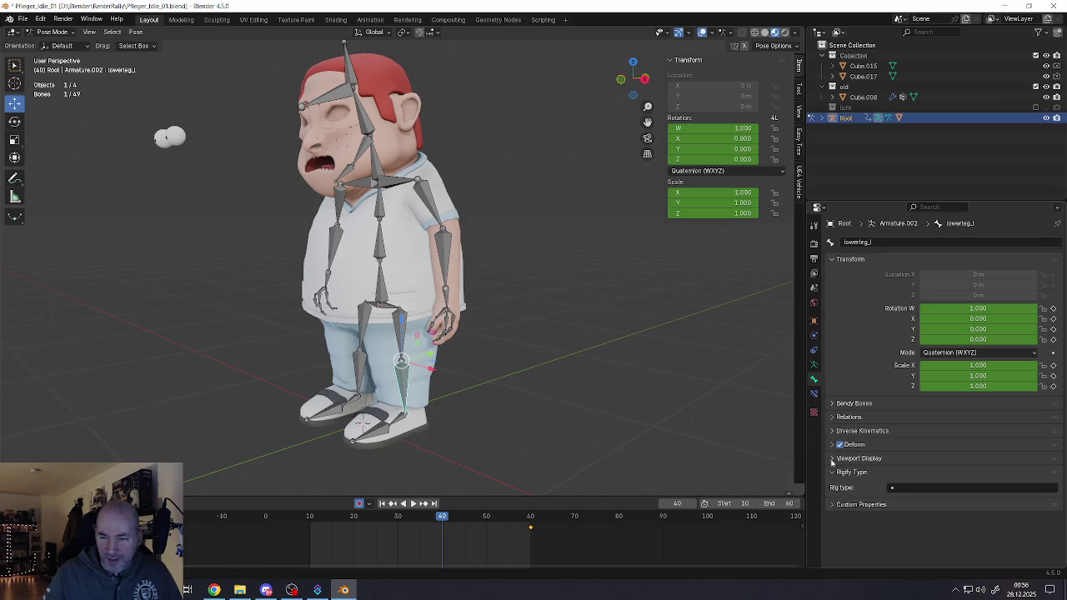
click(815, 368)
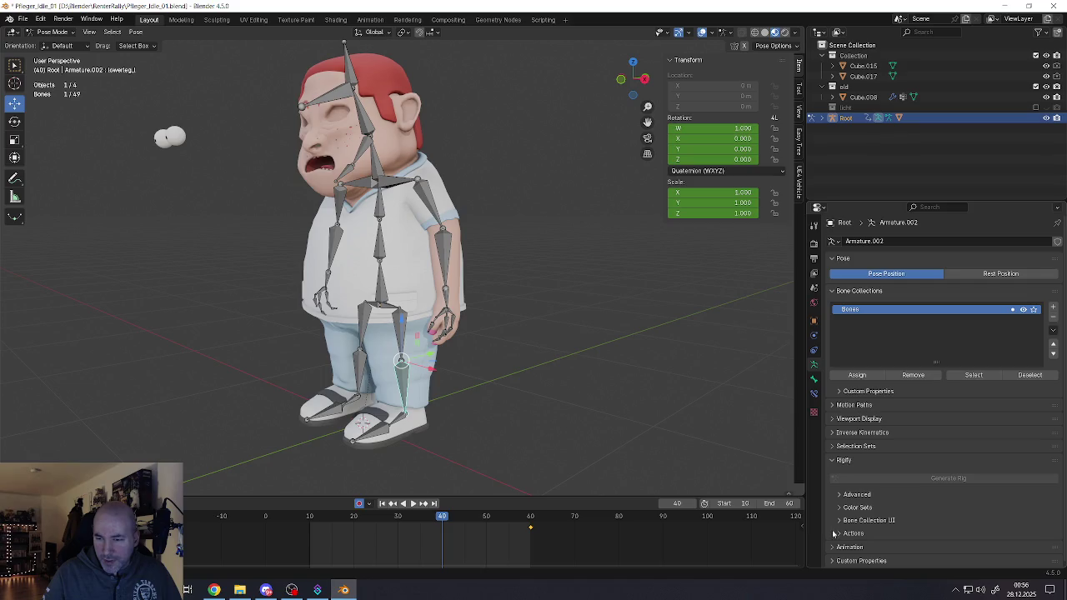
scroll(838, 529, down, 1)
scroll(840, 513, up, 1)
click(840, 521)
click(840, 521)
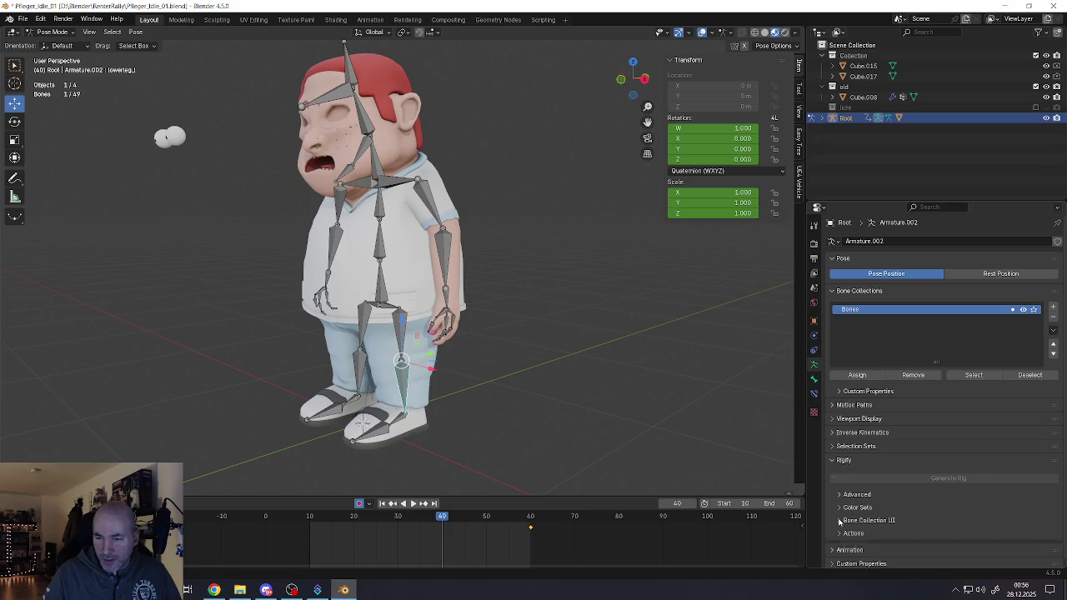
click(830, 446)
click(830, 446)
click(830, 446)
click(830, 446)
click(831, 419)
click(831, 419)
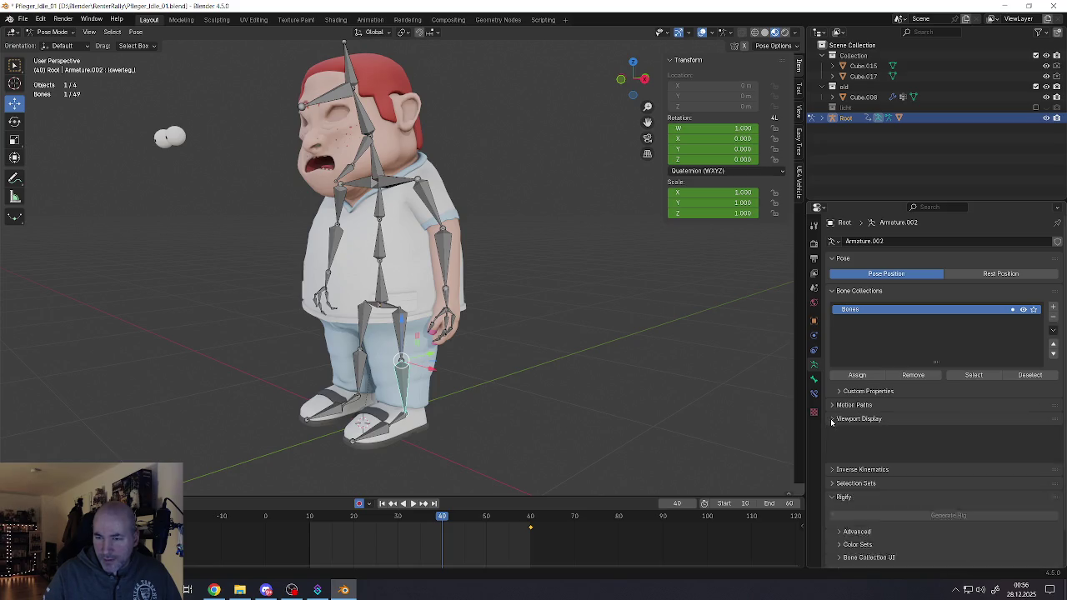
click(832, 405)
click(832, 405)
click(834, 419)
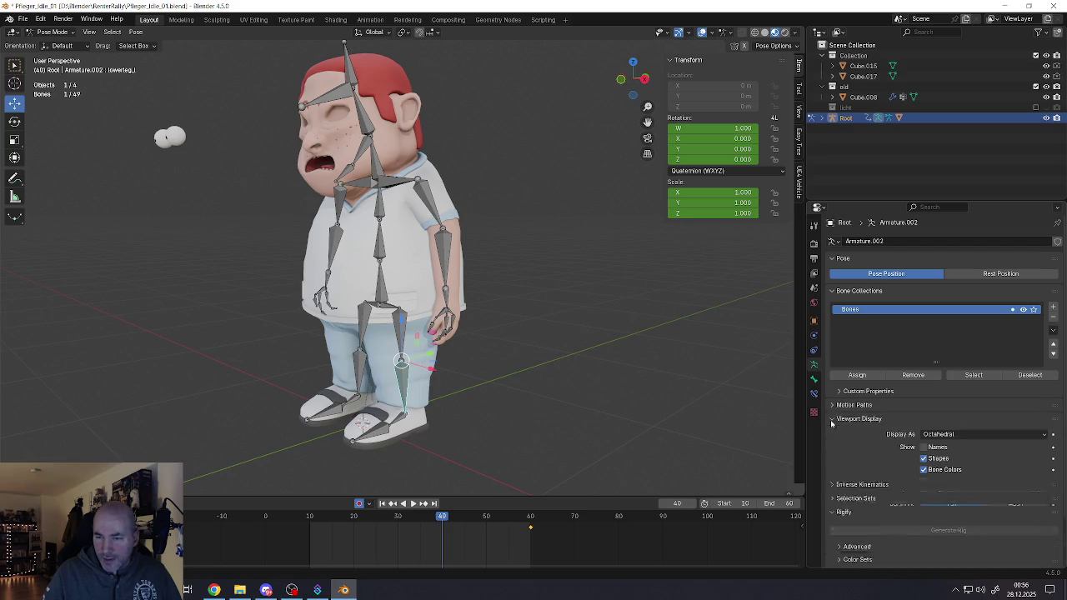
click(833, 419)
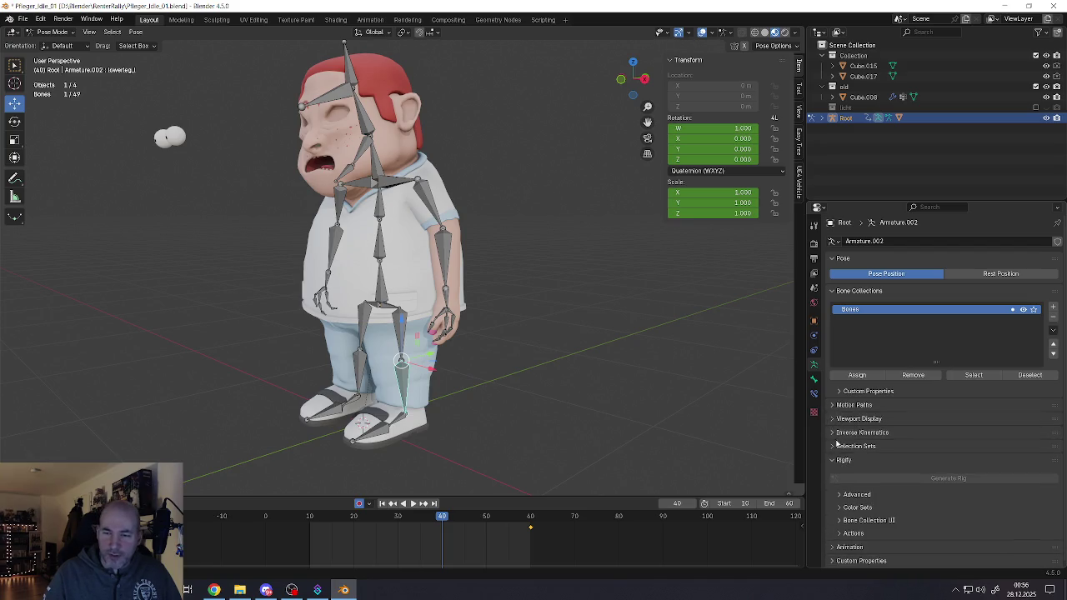
click(836, 433)
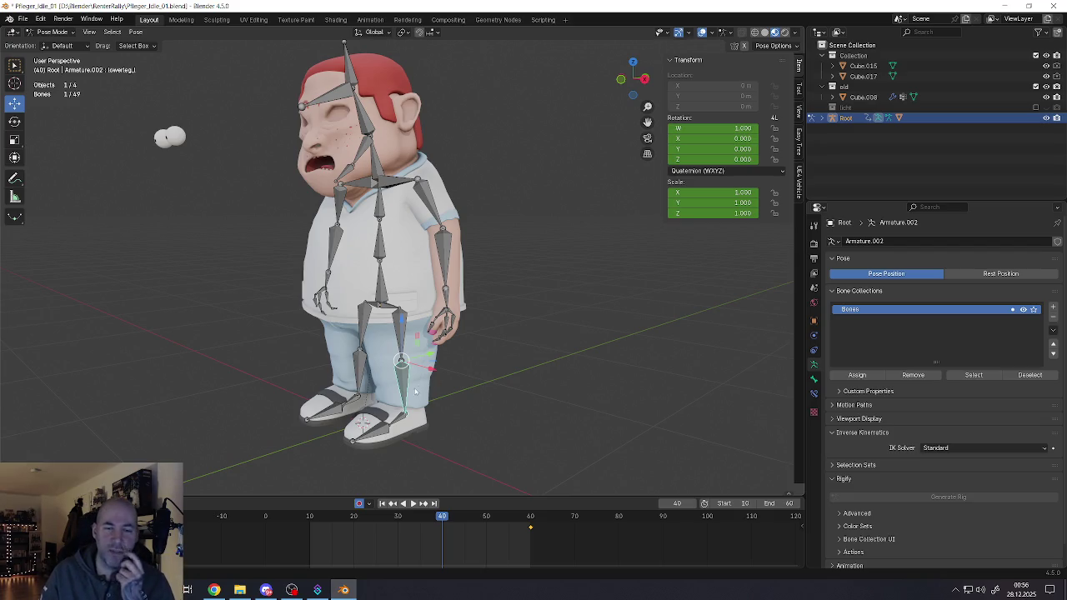
right_click(399, 415)
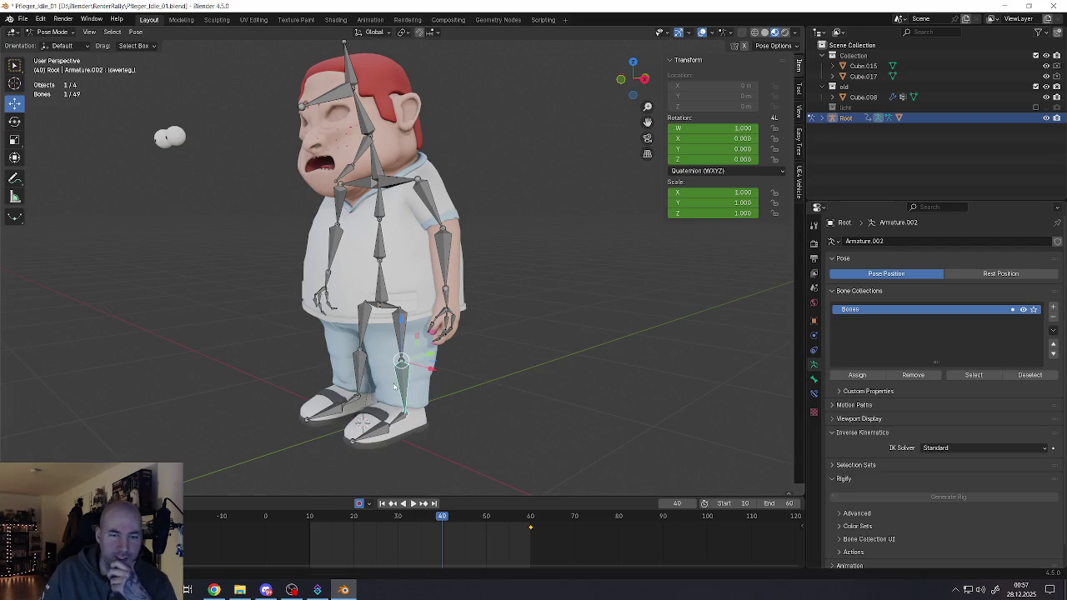
Step: Bring up the Pose context menu, then the header Pose menu with its Transform options expanded
right_click(404, 384)
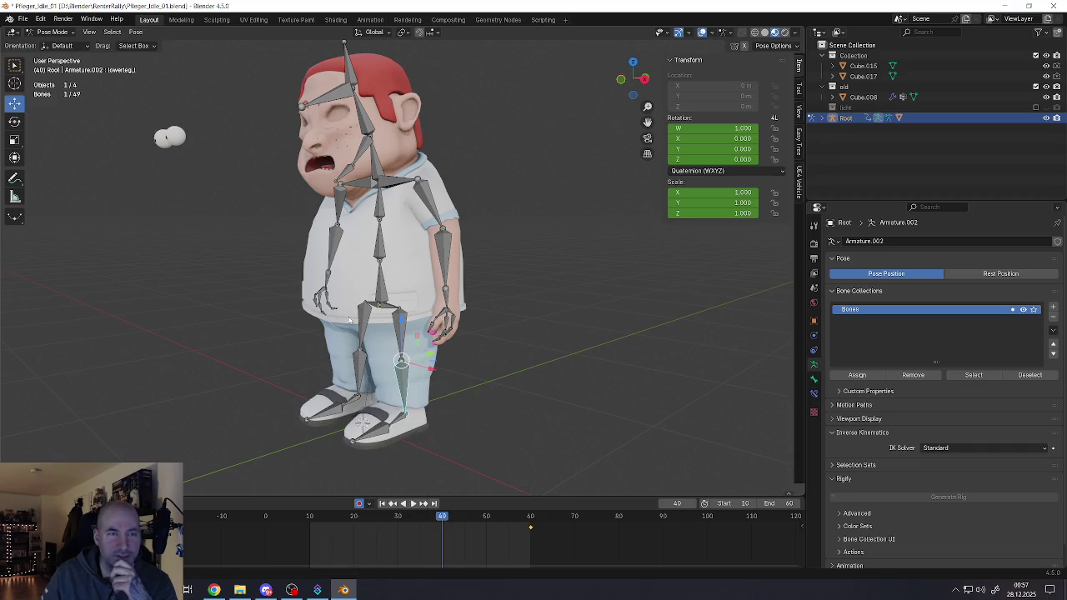
click(114, 34)
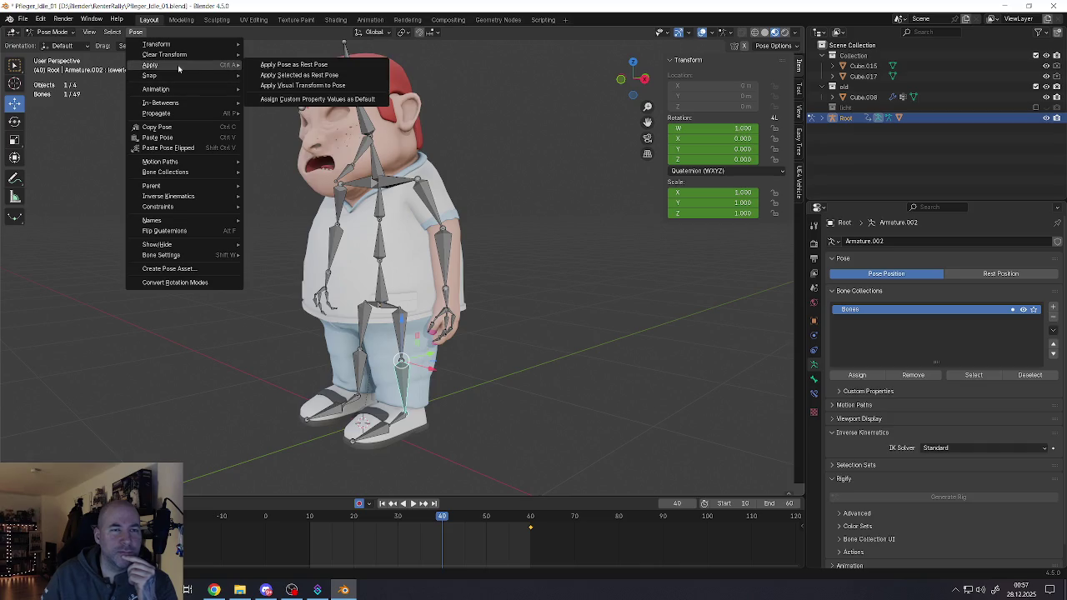
mouse_move(158, 44)
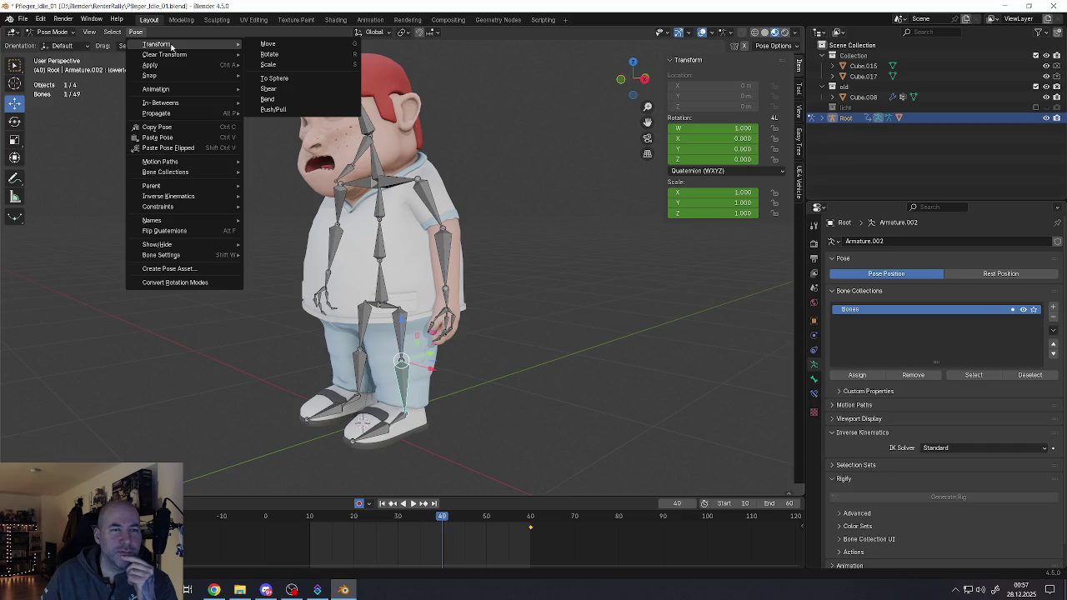
Step: From a side view, tilt the spine_01 bone slightly forward
middle_drag(171, 45, 350, 216)
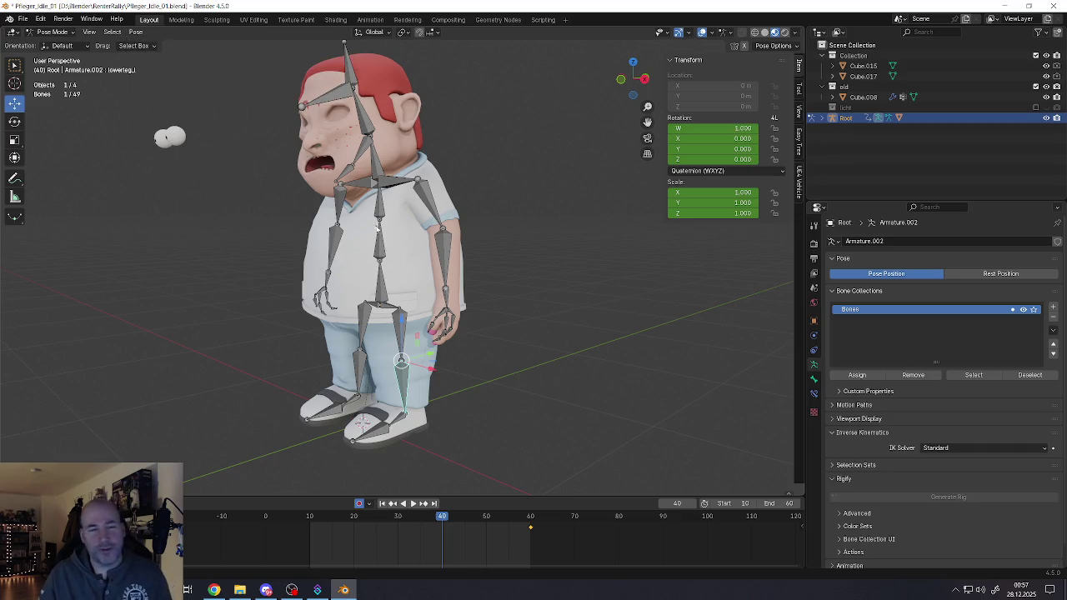
key(r)
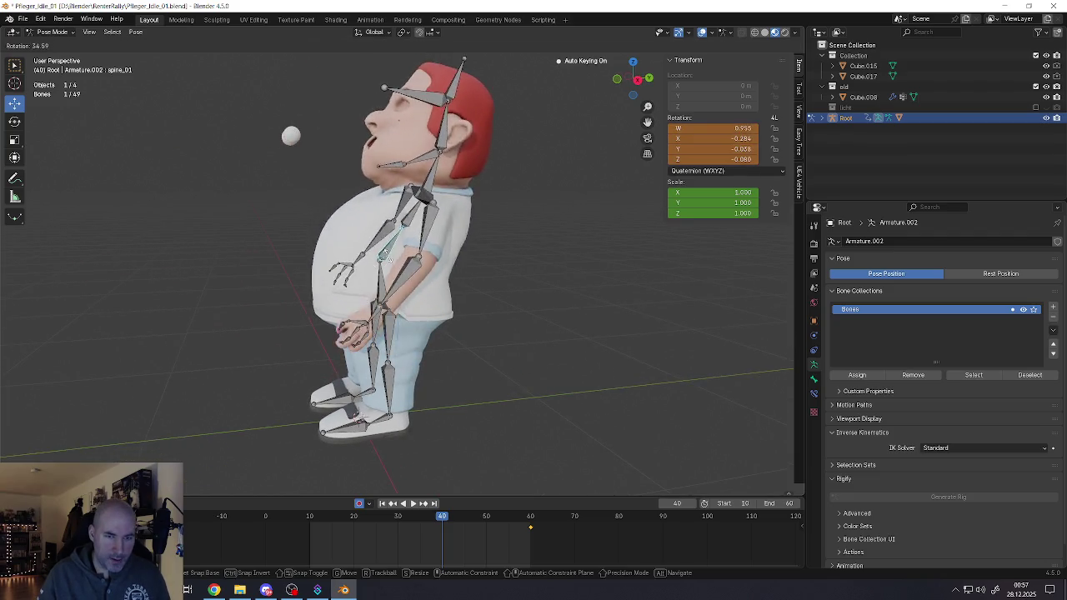
key(Escape)
scroll(379, 258, up, 2)
scroll(375, 267, up, 2)
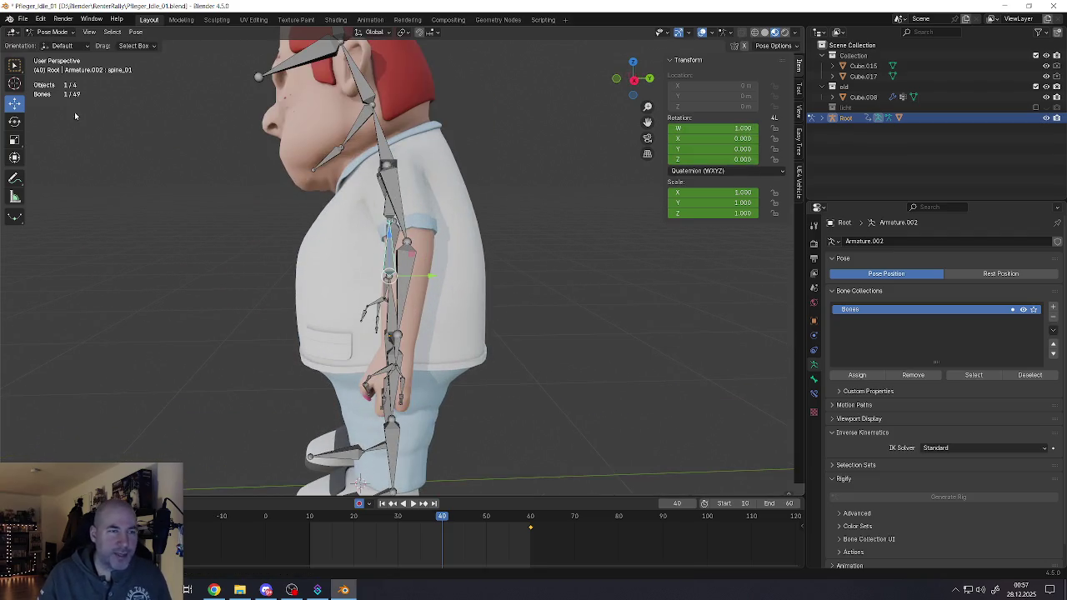
key(shift+space)
key(r)
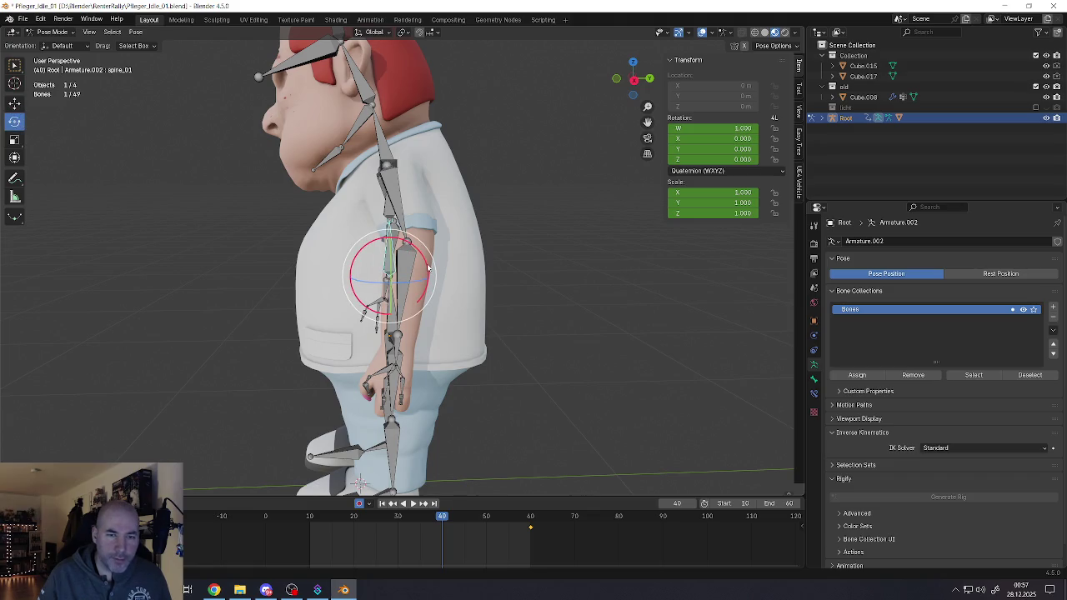
drag(427, 267, 416, 252)
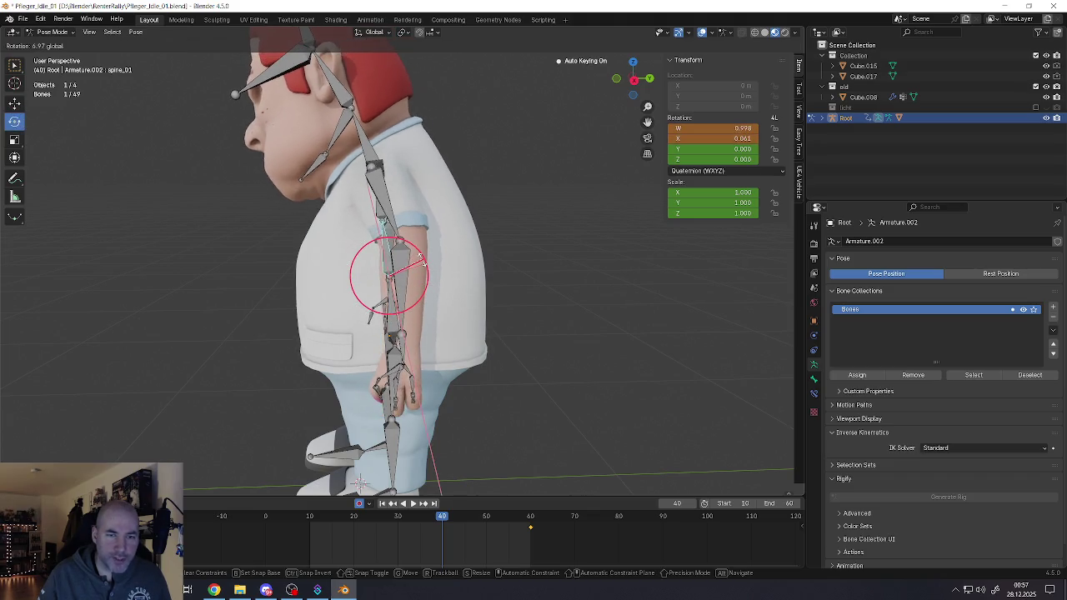
Step: Rotate the left upper arm bone around the global X axis
shift+click(377, 204)
middle_drag(376, 204, 351, 200)
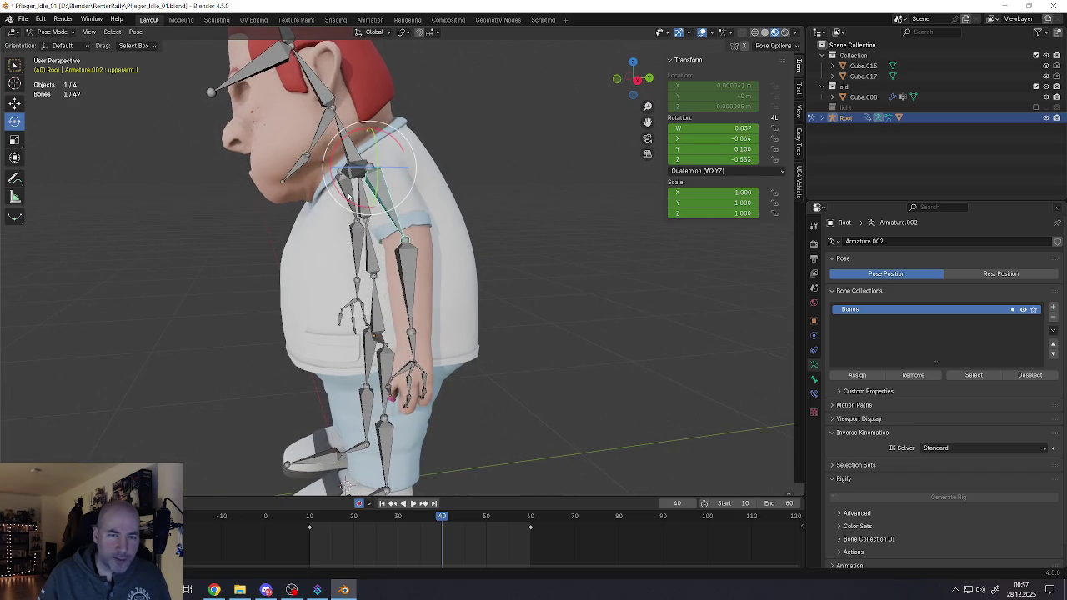
key(r)
key(x)
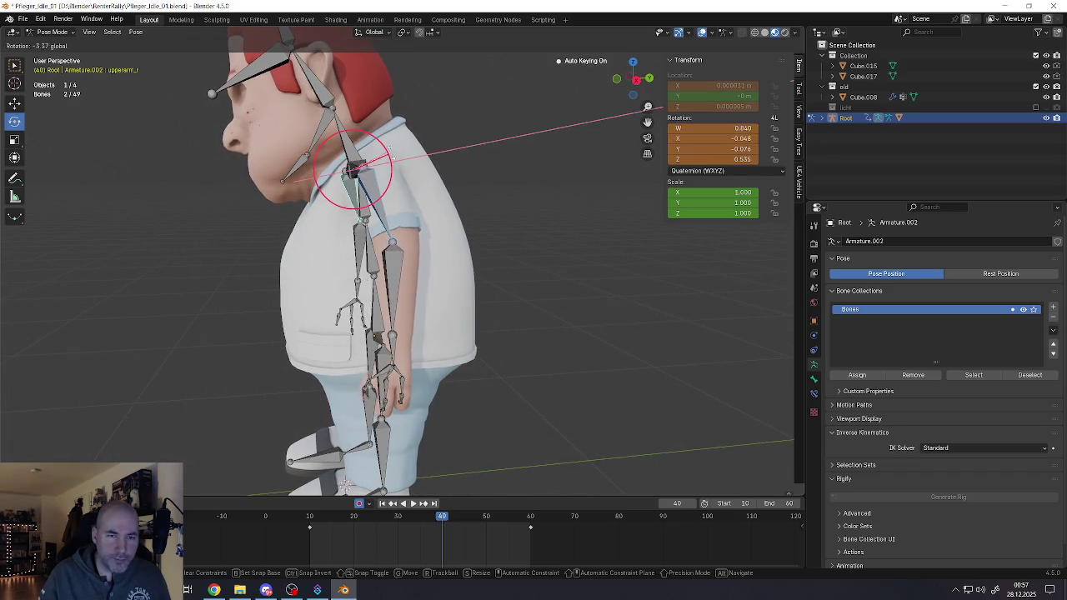
click(392, 153)
mouse_move(392, 152)
middle_down()
mouse_move(361, 170)
mouse_move(306, 168)
middle_up()
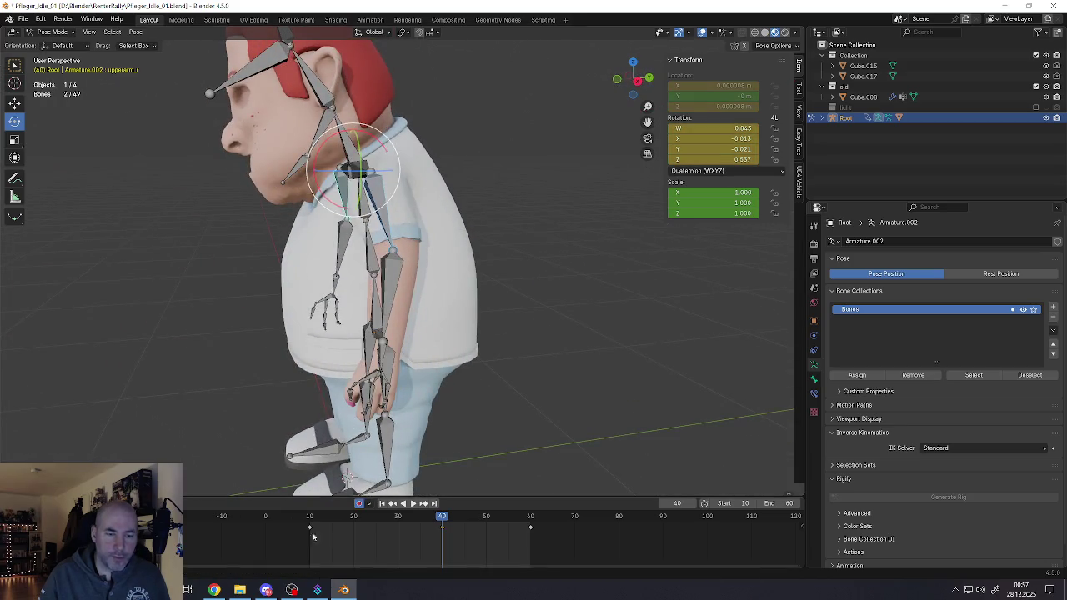
Step: Scrub back to frame 11, play the animation, then clear the arm rotation to rest
drag(437, 518, 313, 518)
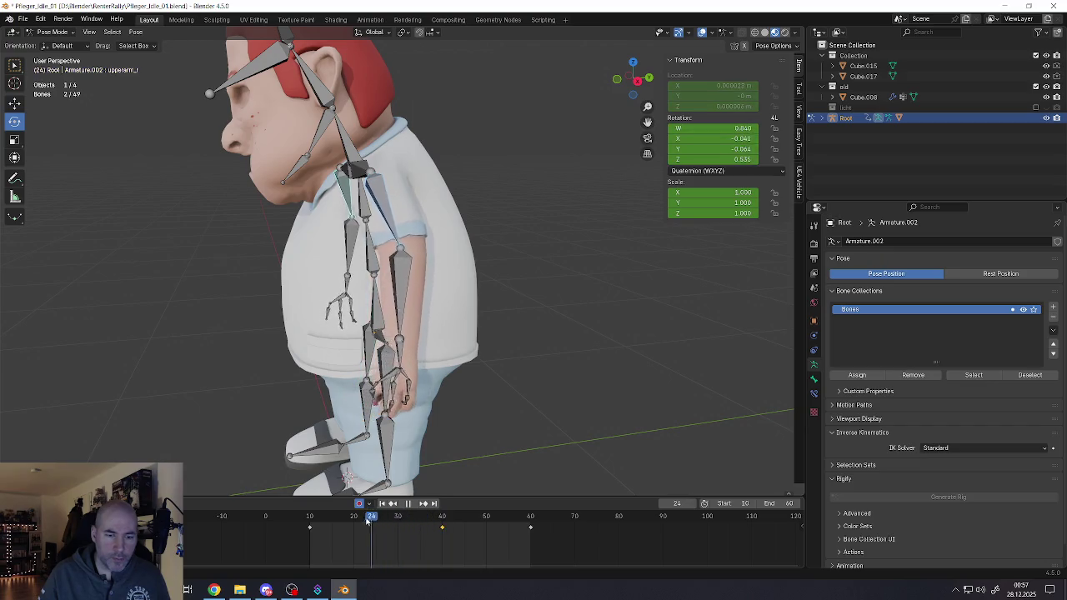
key(space)
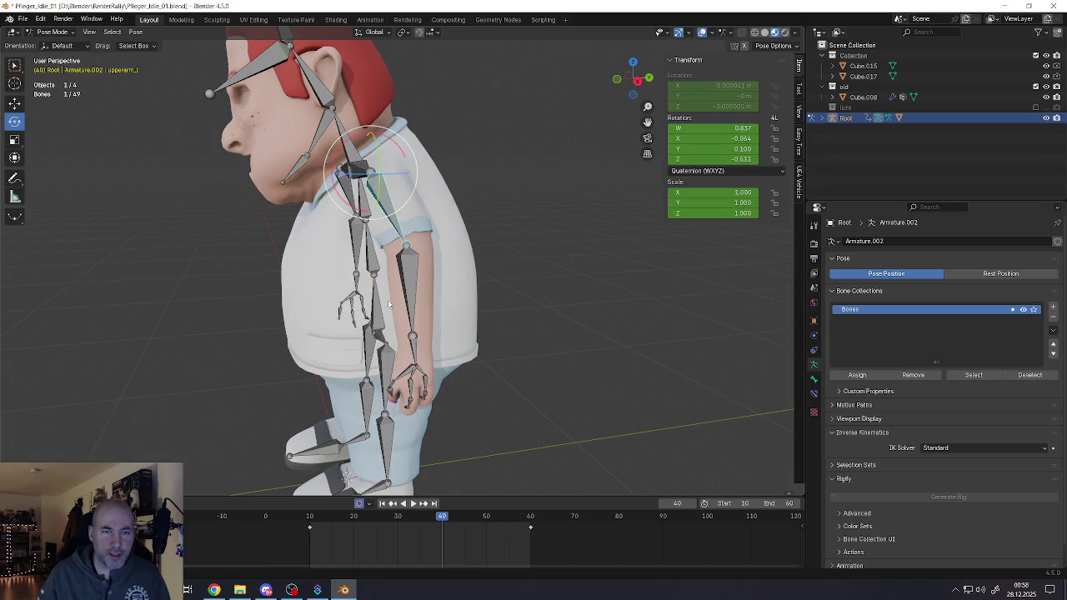
key(alt+r)
scroll(380, 285, down, 3)
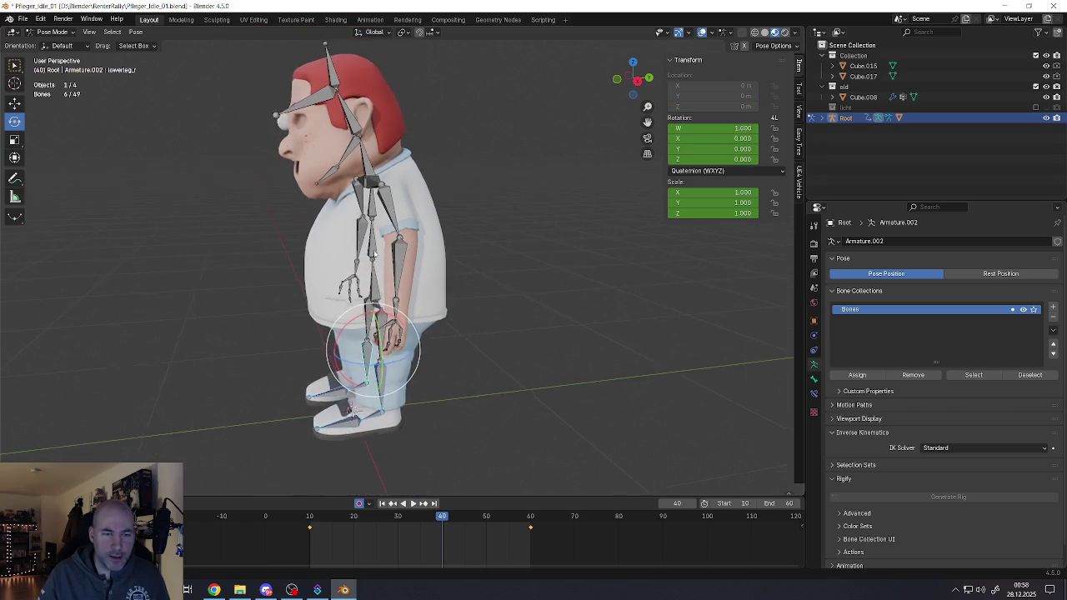
Step: Inspect the lowerleg_l, spine_01 and spine_02 bones by selecting each in turn
scroll(368, 400, up, 1)
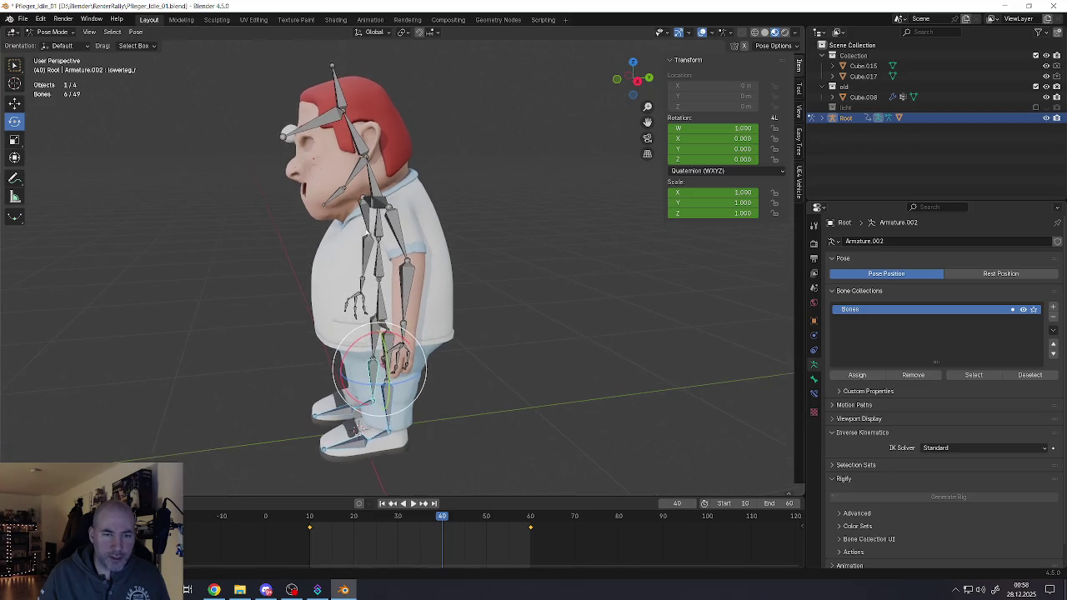
scroll(372, 334, up, 2)
scroll(378, 270, up, 1)
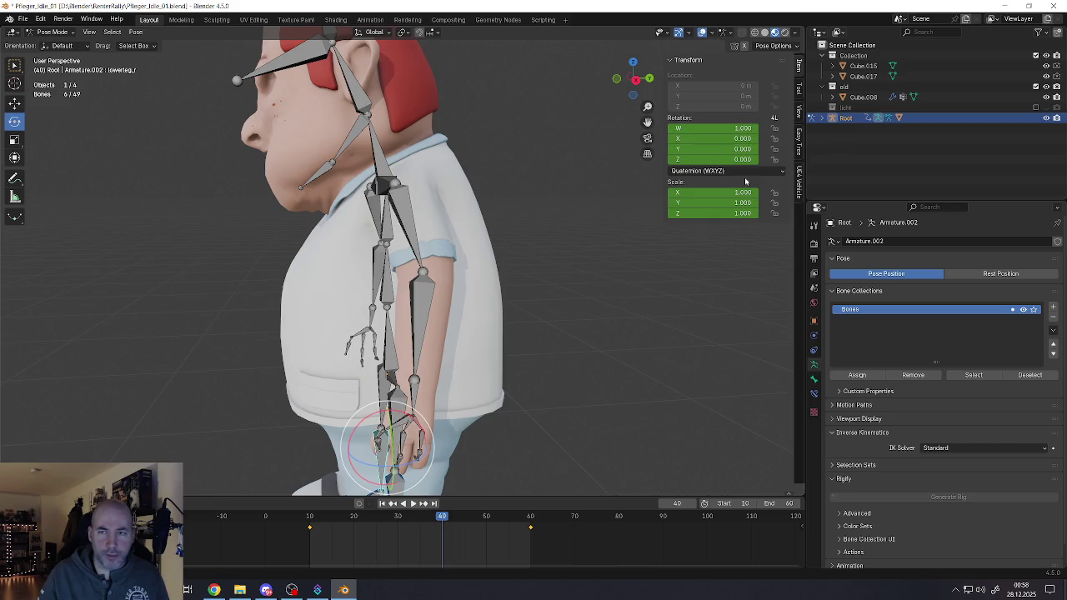
scroll(403, 317, down, 2)
scroll(403, 317, down, 1)
middle_drag(402, 316, 433, 326)
click(425, 428)
click(405, 299)
click(404, 269)
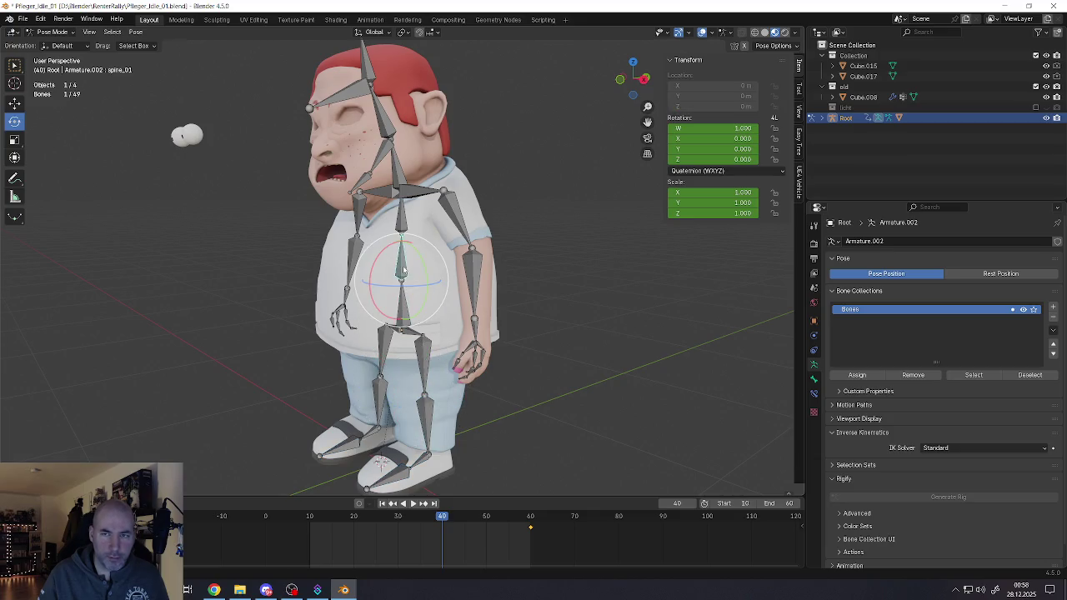
click(426, 428)
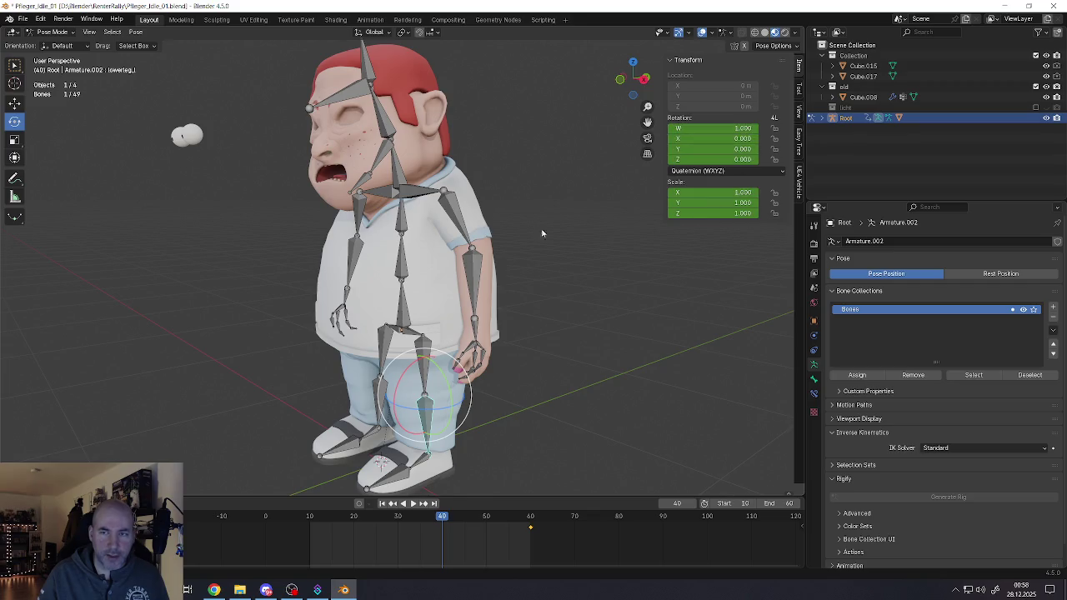
scroll(353, 230, up, 6)
middle_drag(354, 229, 421, 215)
click(425, 221)
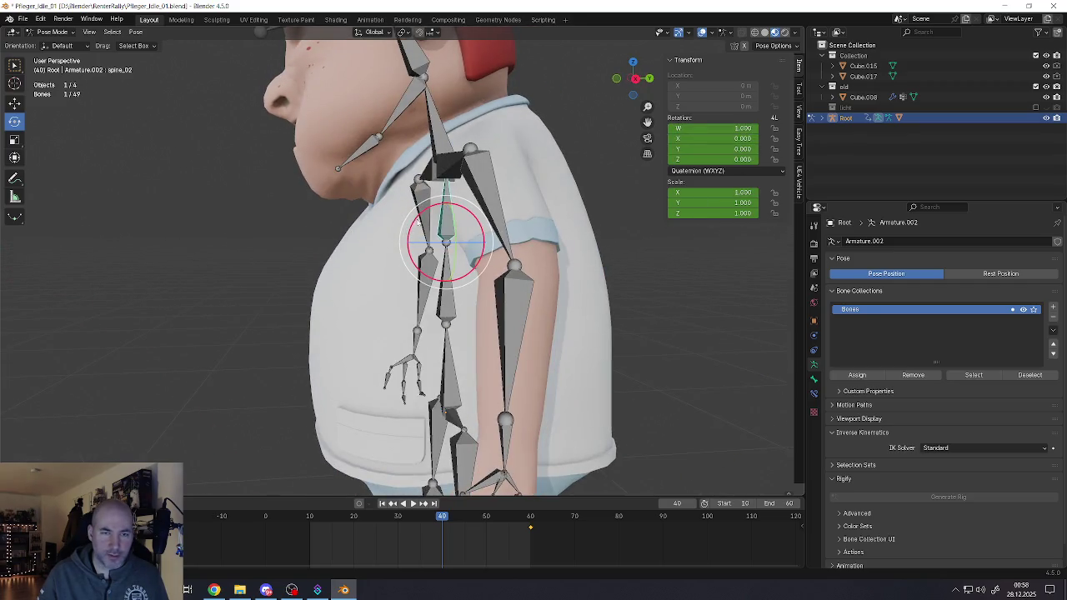
Step: Key the whole rig's pose at frames 10 and 60
key(a)
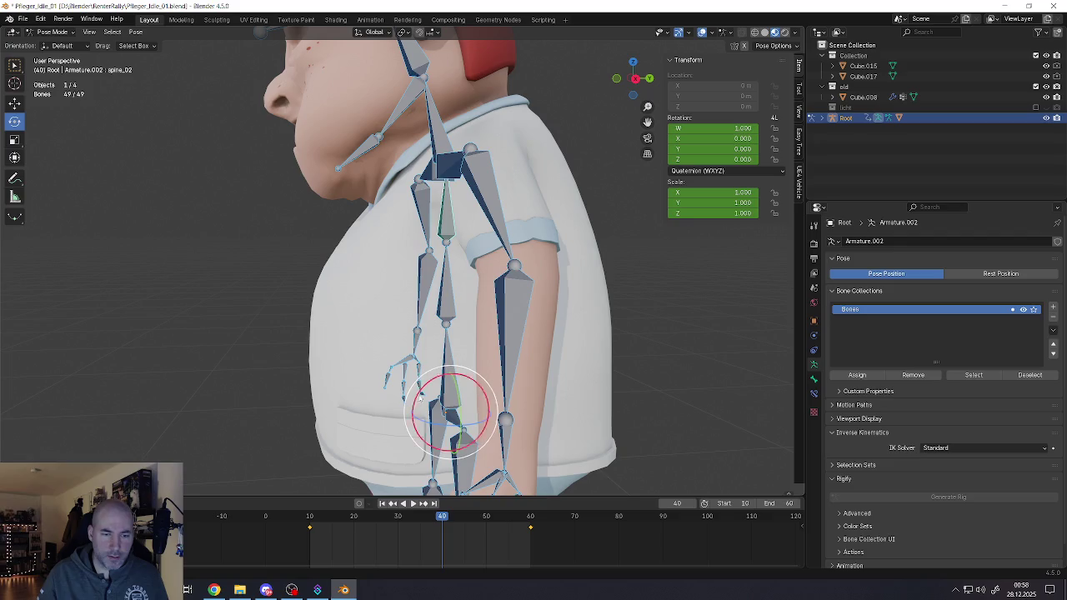
drag(442, 517, 310, 517)
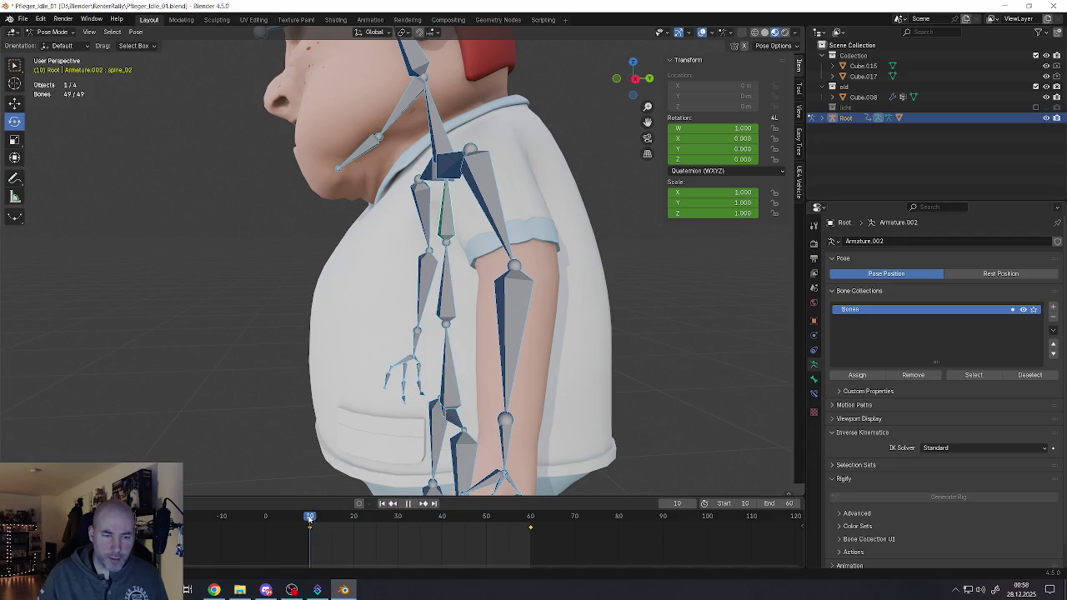
key(i)
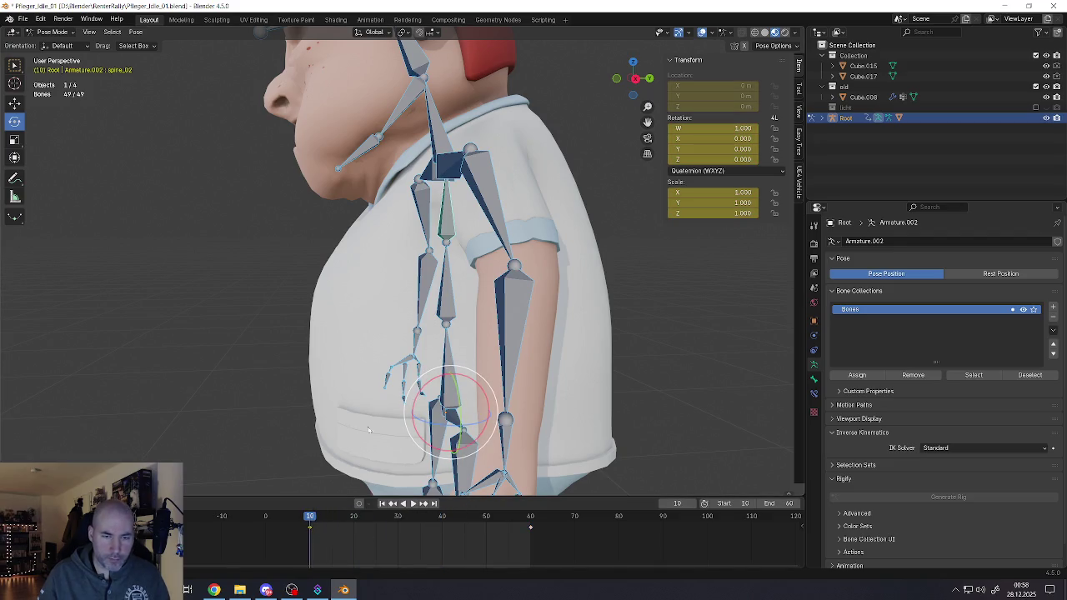
drag(310, 517, 534, 523)
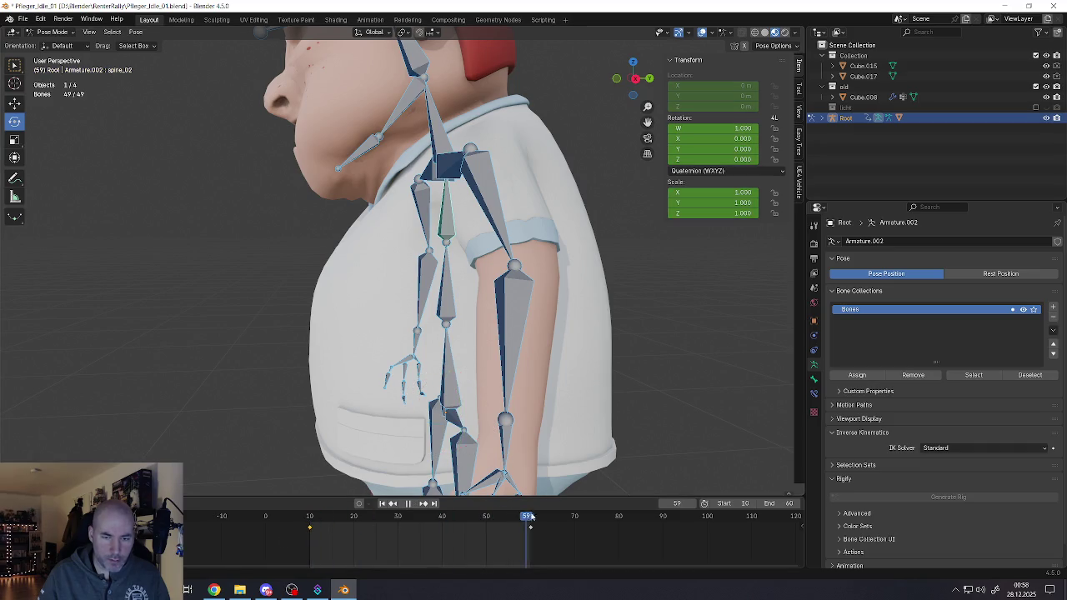
key(i)
click(518, 529)
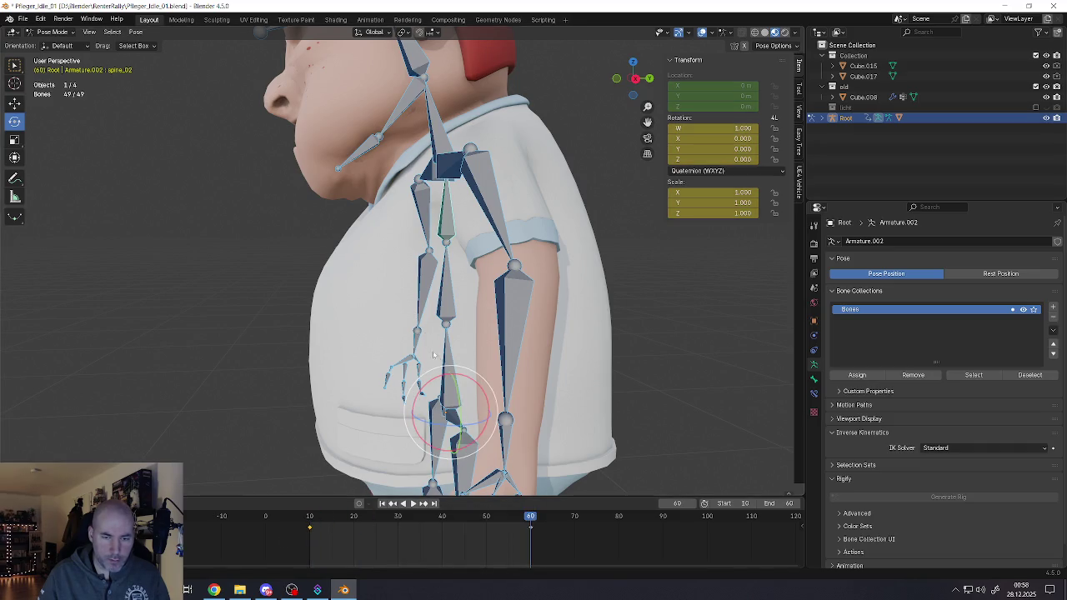
Step: At frame 40, lean spine_02 slightly forward, key it, and preview playback
drag(536, 518, 443, 524)
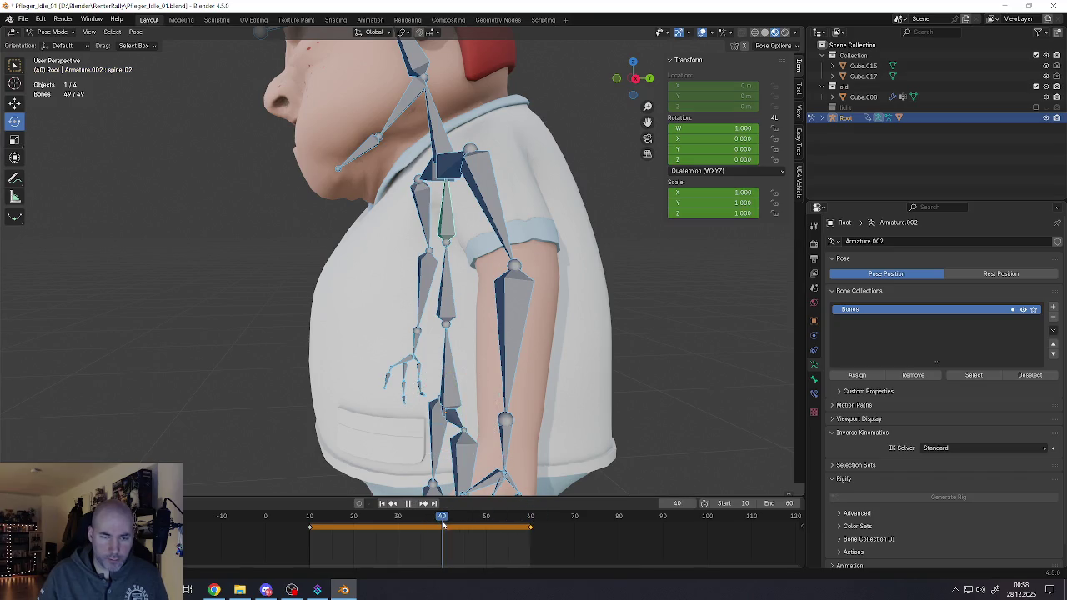
click(450, 225)
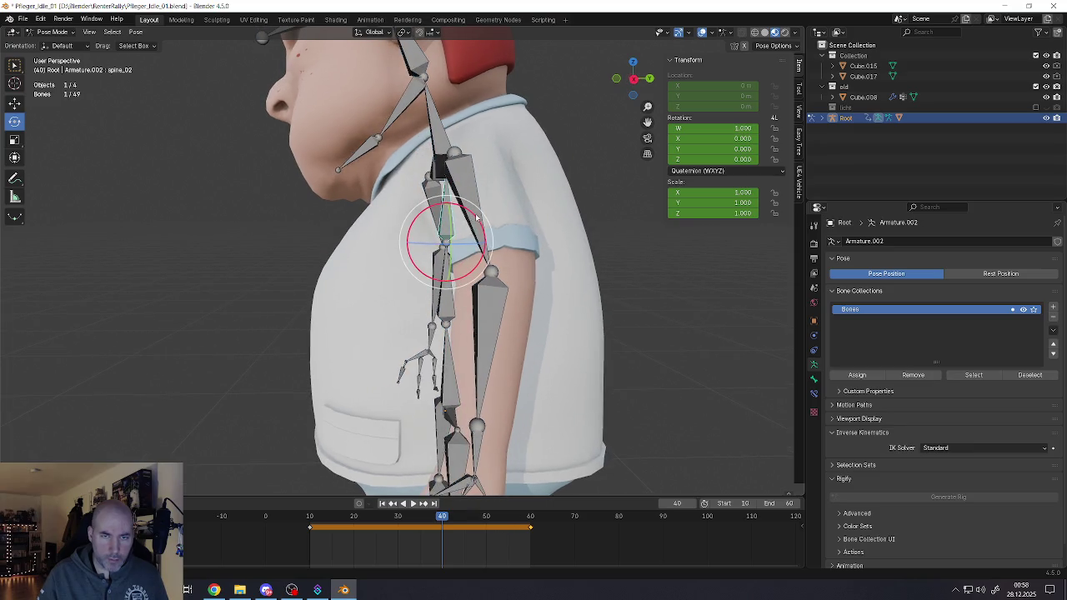
drag(476, 217, 467, 221)
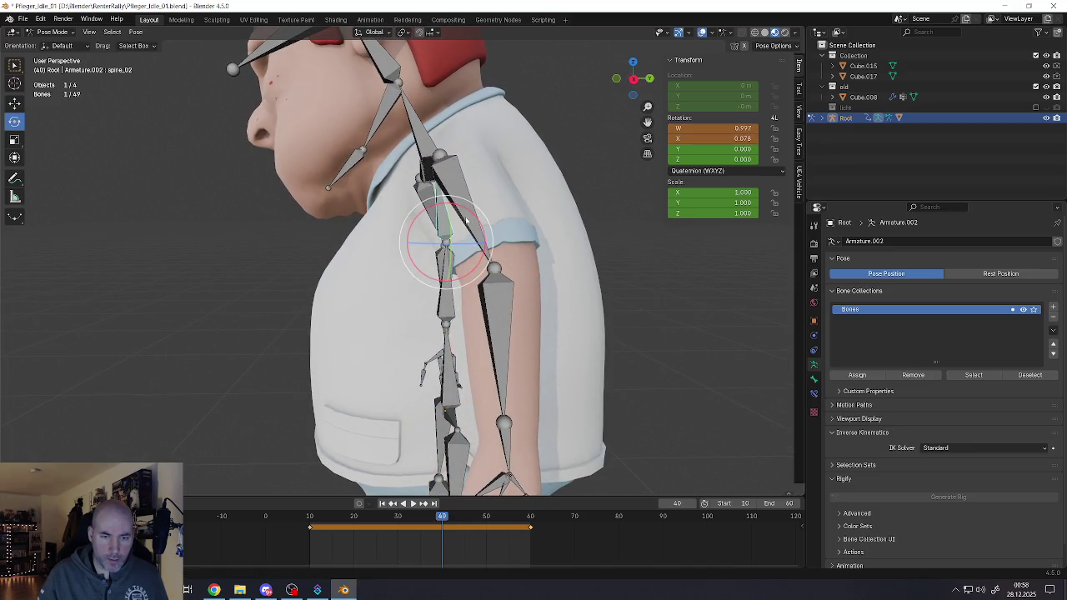
key(i)
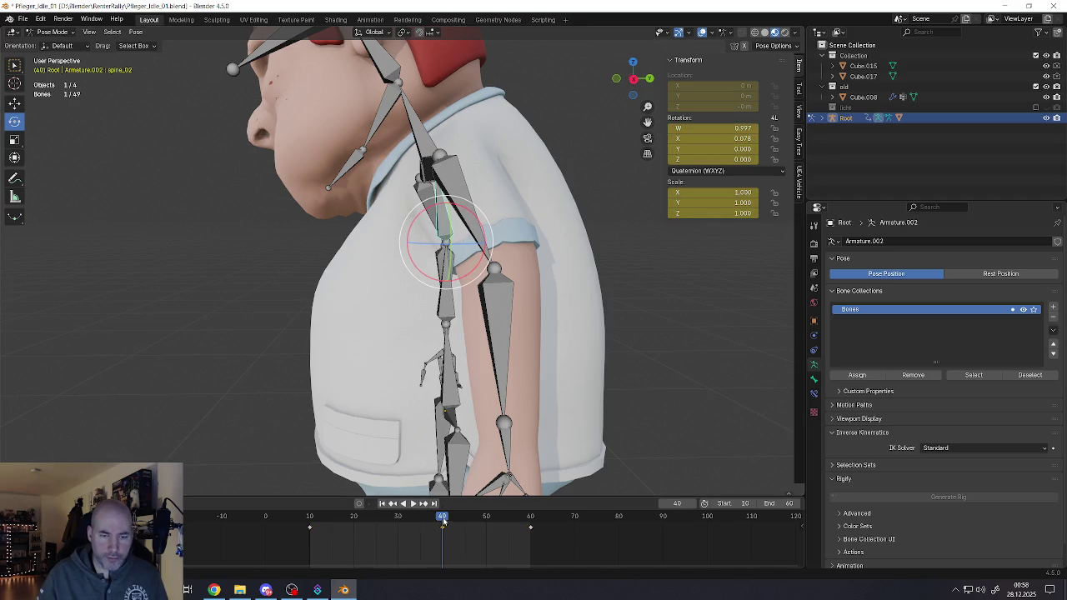
key(space)
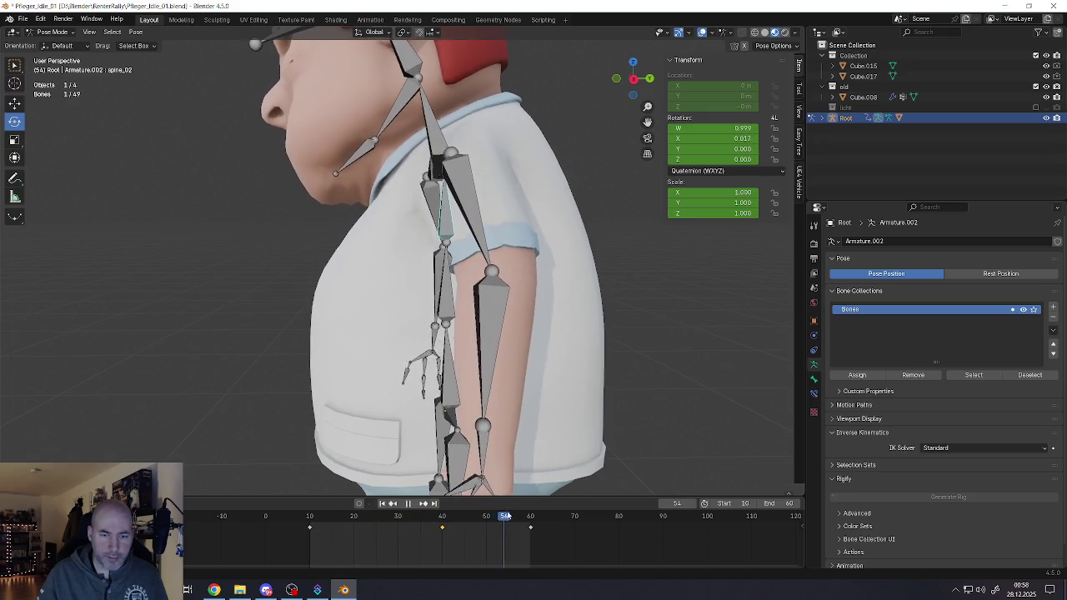
key(Escape)
Step: Rotate the two selected upper arm bones so the arm swings back about 15 degrees
click(442, 208)
middle_drag(441, 208, 427, 149)
shift+click(432, 179)
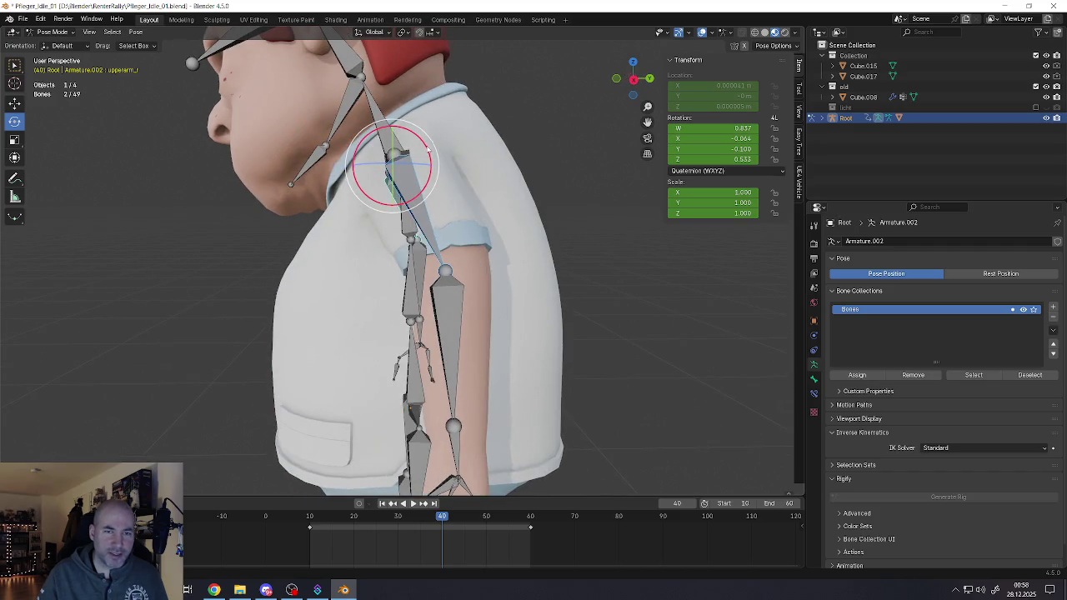
key(r)
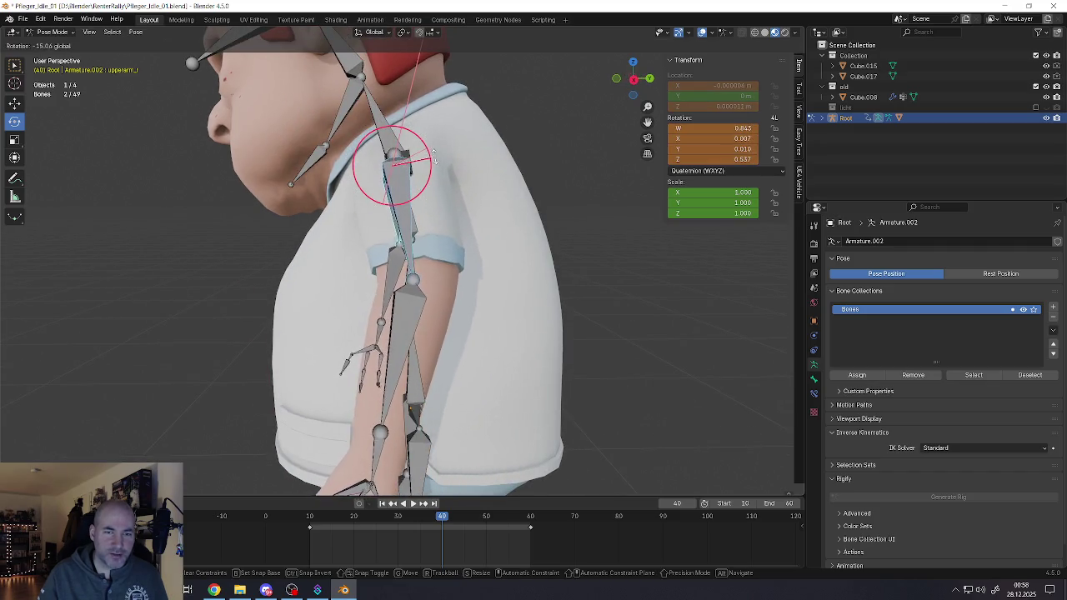
click(421, 163)
Step: Select the forearm and upper arm together and try a rotation, then cancel it
scroll(417, 250, down, 4)
click(412, 288)
mouse_move(411, 289)
middle_down()
mouse_move(395, 270)
mouse_move(404, 295)
middle_up()
shift+click(395, 271)
key(r)
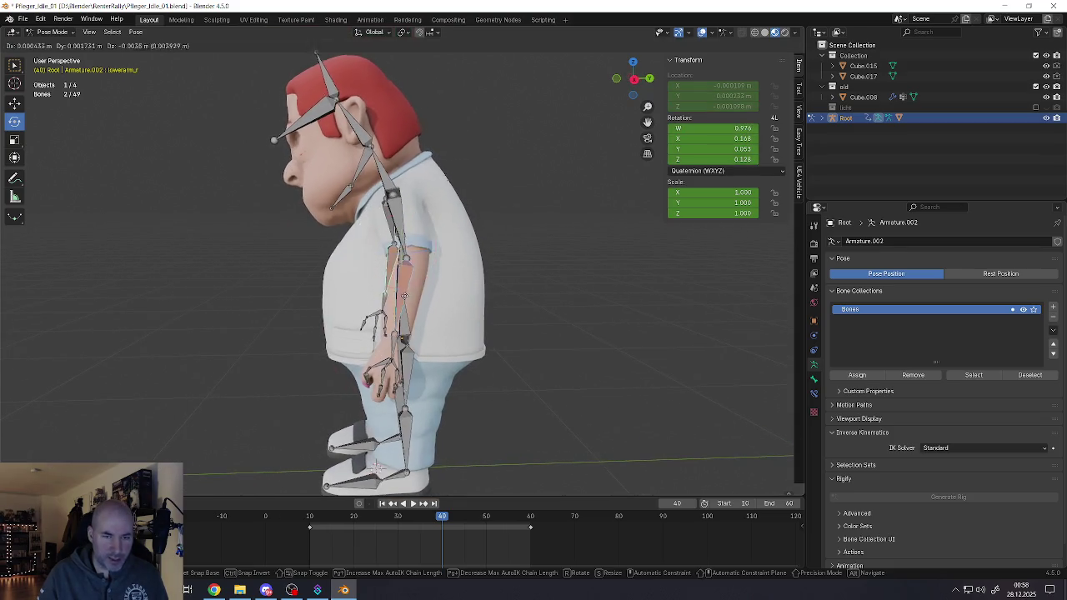
right_click(413, 321)
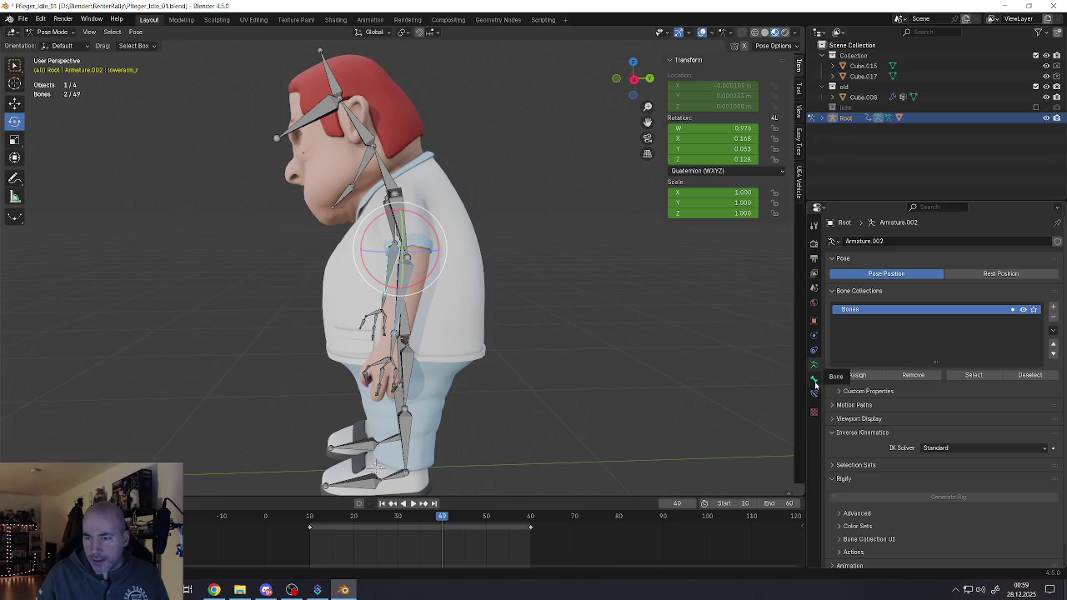
Step: Show the forearm's Bone properties, checking Bone Constraints, and expand its Inverse Kinematics panel
scroll(834, 412, down, 1)
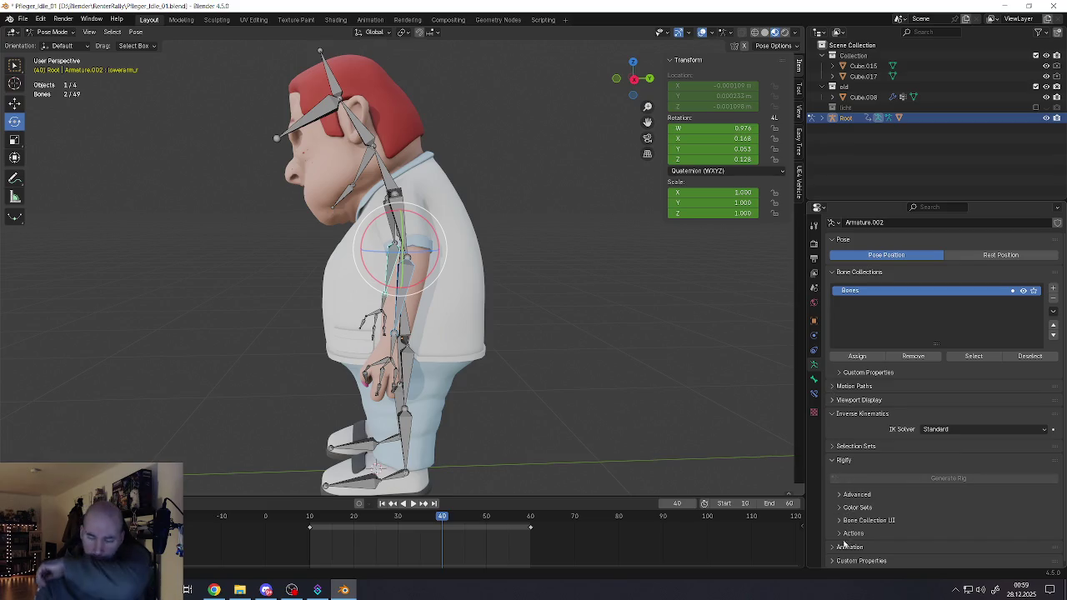
click(814, 380)
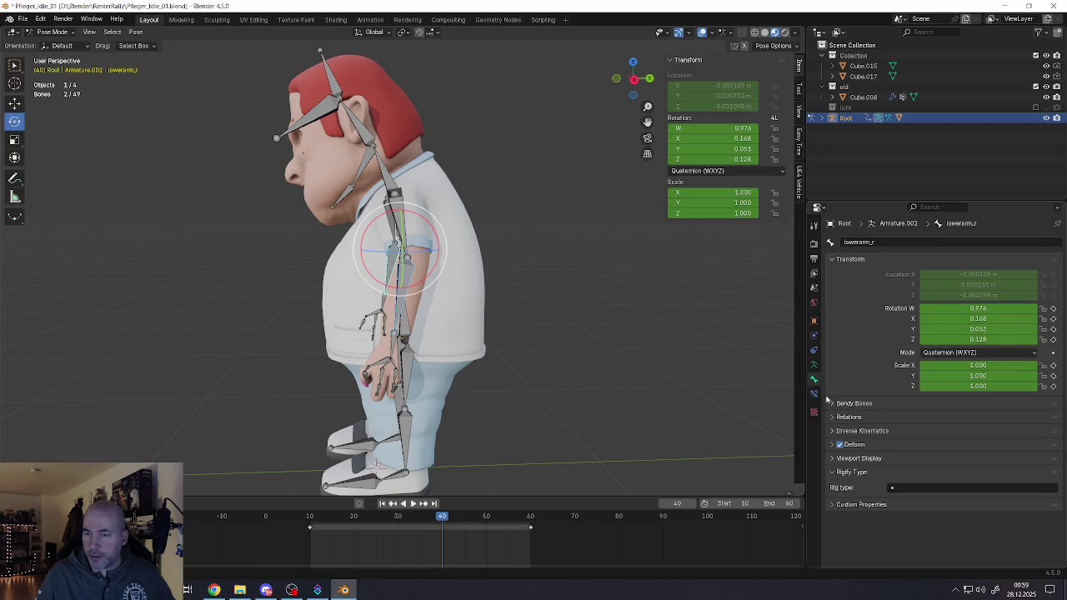
click(814, 394)
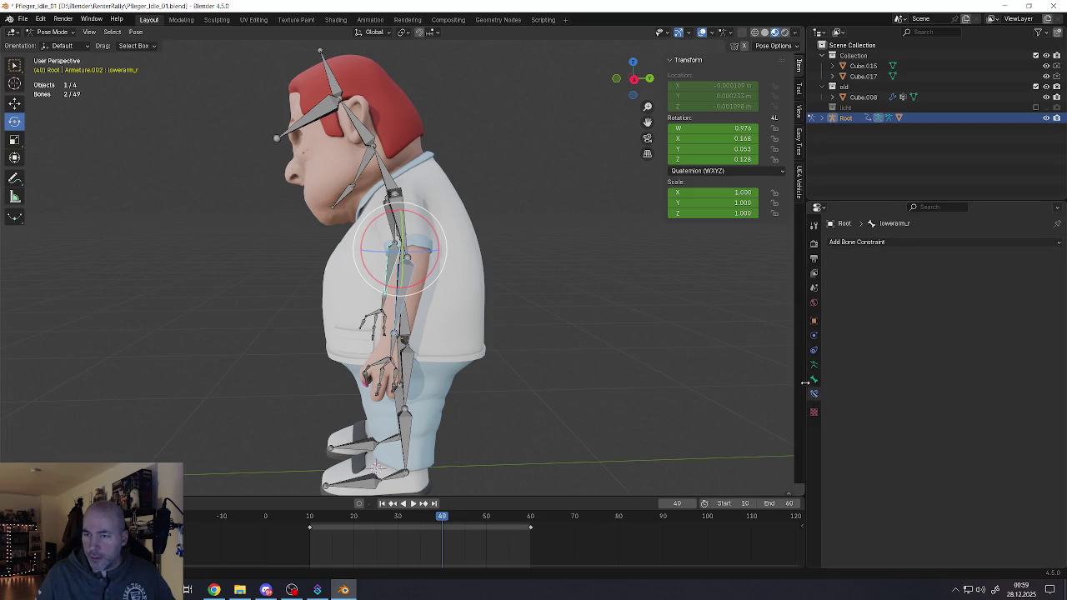
click(815, 381)
click(833, 442)
click(832, 439)
click(834, 431)
scroll(865, 448, down, 4)
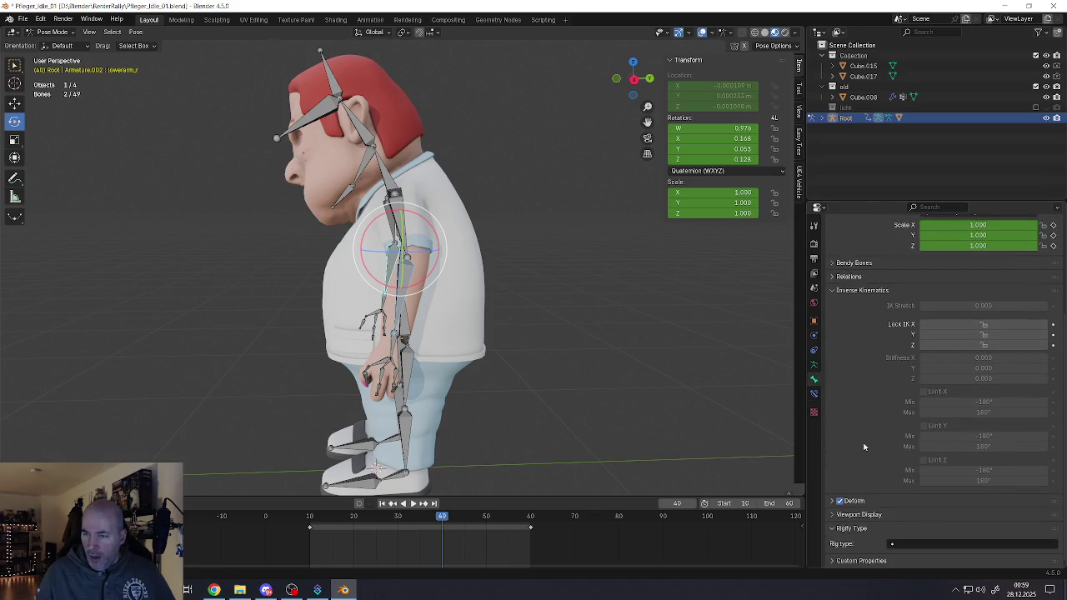
scroll(917, 326, up, 1)
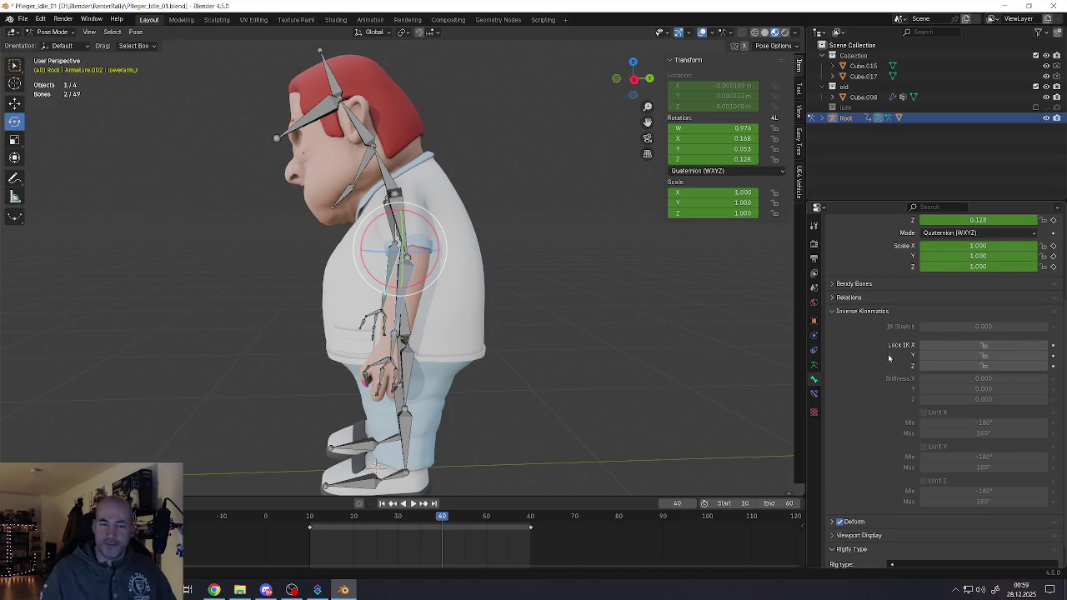
middle_drag(406, 414, 366, 409)
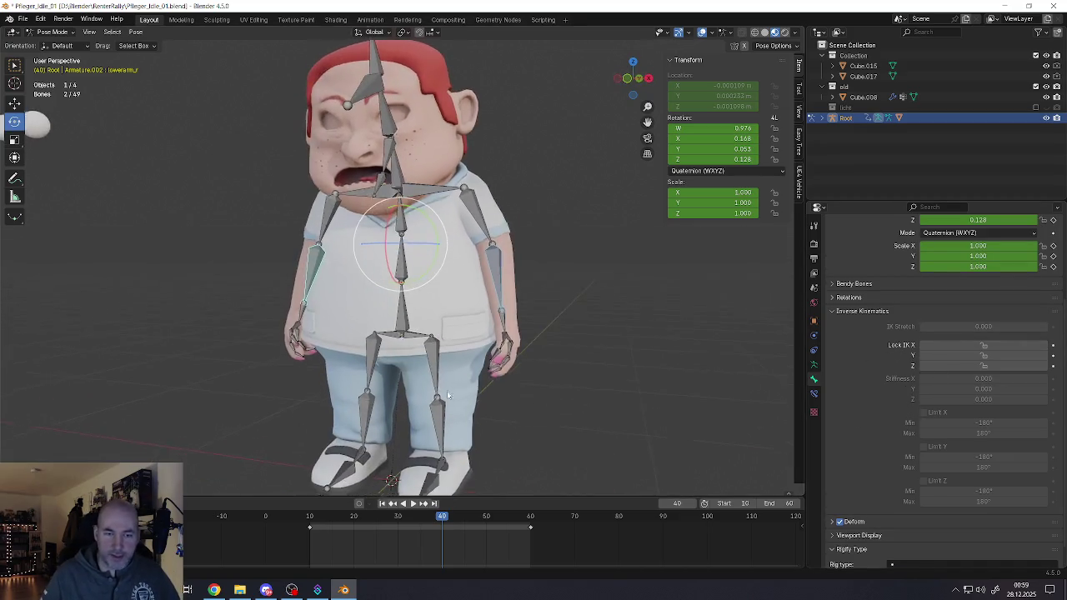
Step: Select both feet and lower legs and enable Lock IK on X, Y and Z
scroll(367, 408, up, 3)
scroll(365, 406, up, 2)
click(340, 393)
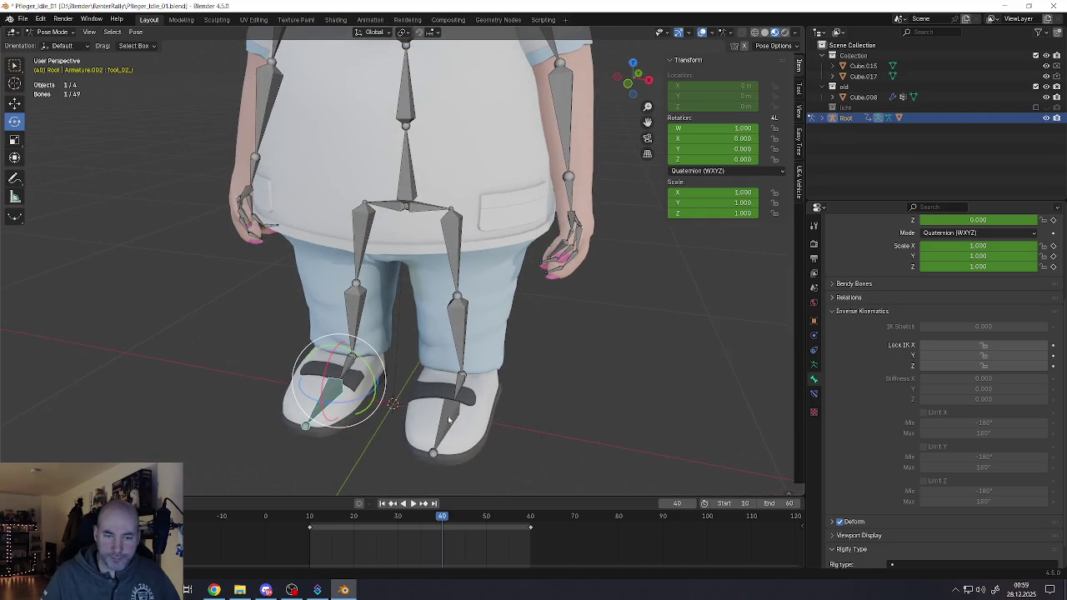
shift+click(450, 400)
shift+click(348, 380)
shift+click(459, 333)
shift+click(355, 334)
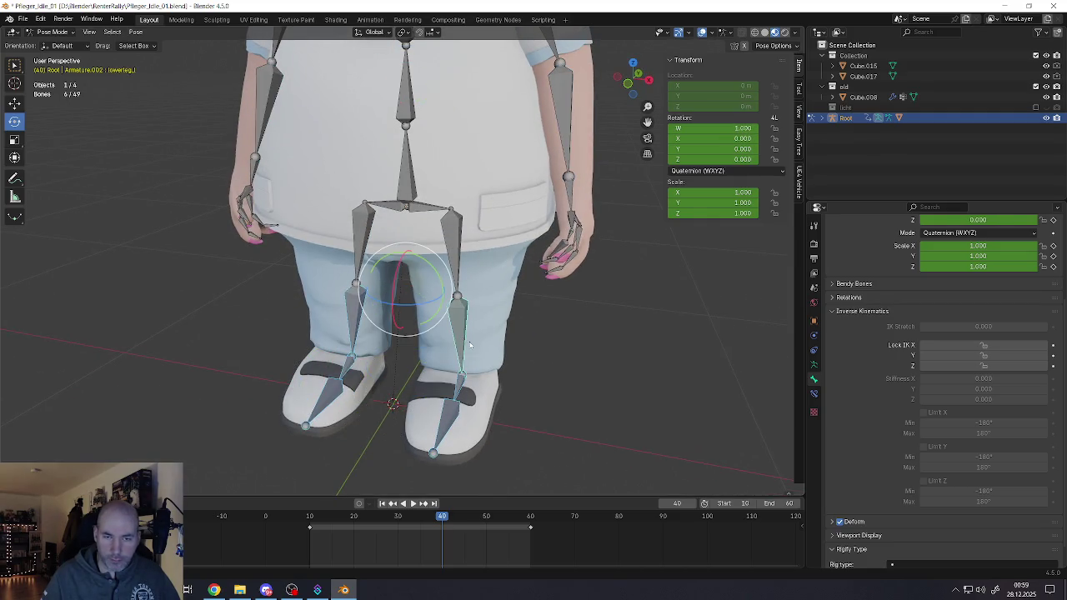
drag(992, 345, 988, 356)
click(986, 366)
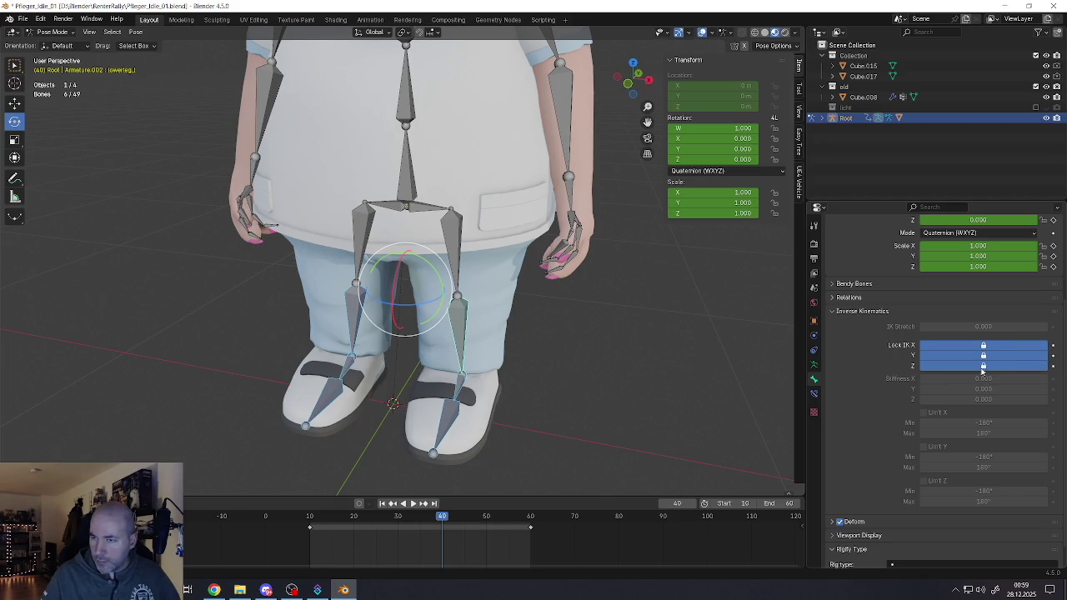
Step: Test the locks by grabbing spine_01, then cancel the move
mouse_move(645, 353)
middle_down()
mouse_move(503, 291)
mouse_move(455, 177)
middle_up()
click(455, 176)
click(415, 166)
key(g)
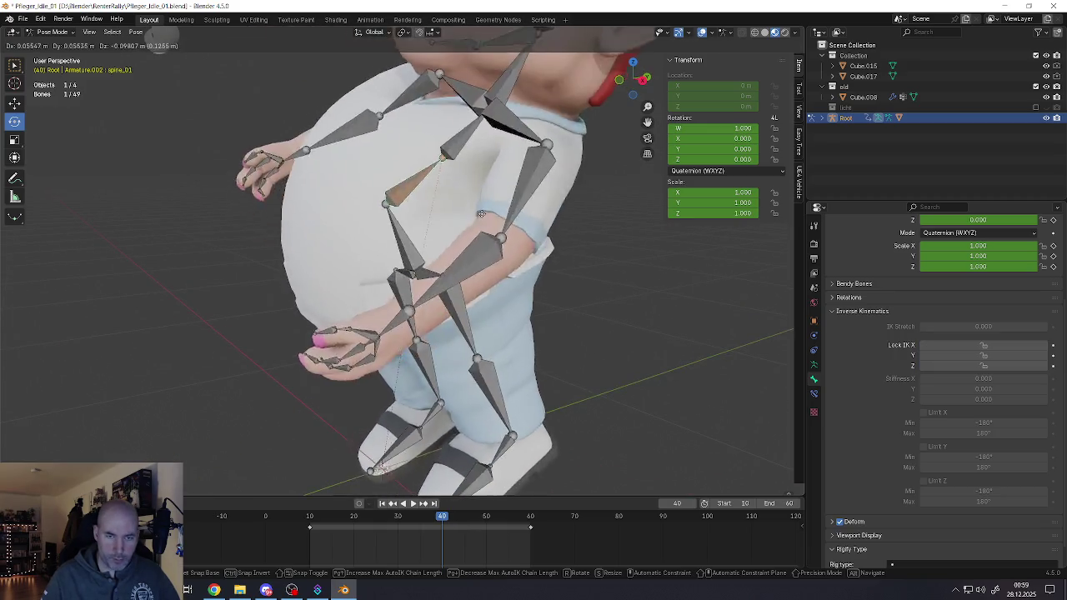
key(Escape)
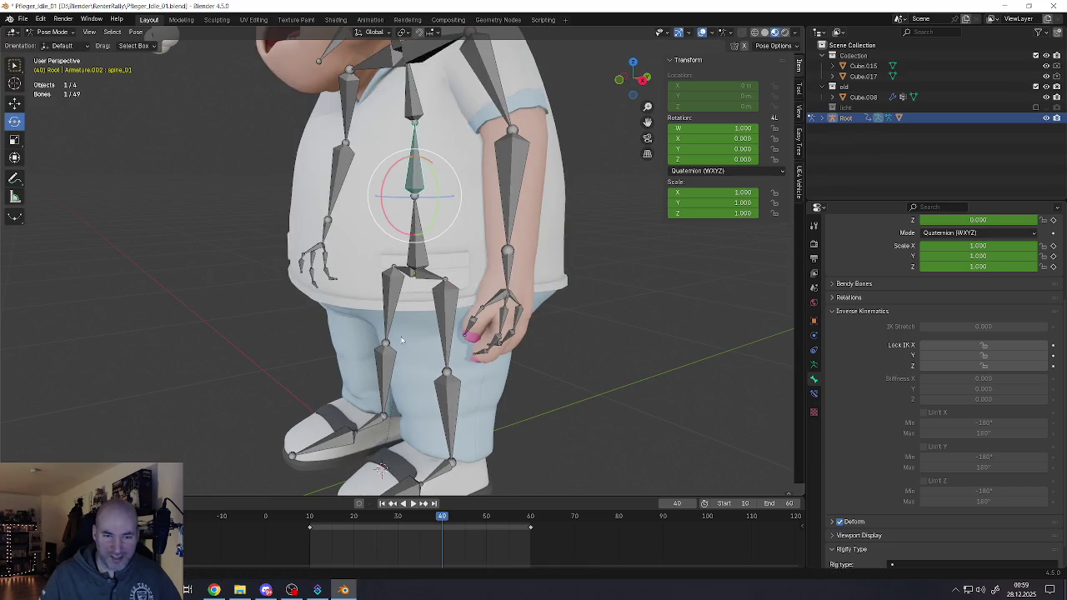
middle_drag(422, 346, 425, 311)
Step: Reselect the leg bones and lock all three IK axes on one foot bone
click(403, 267)
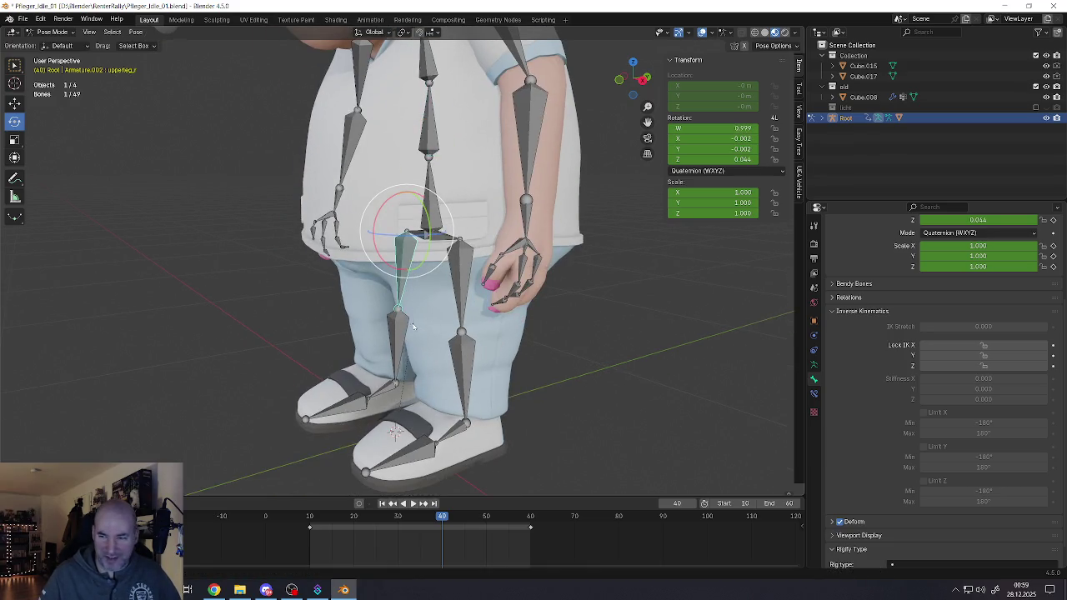
shift+click(396, 386)
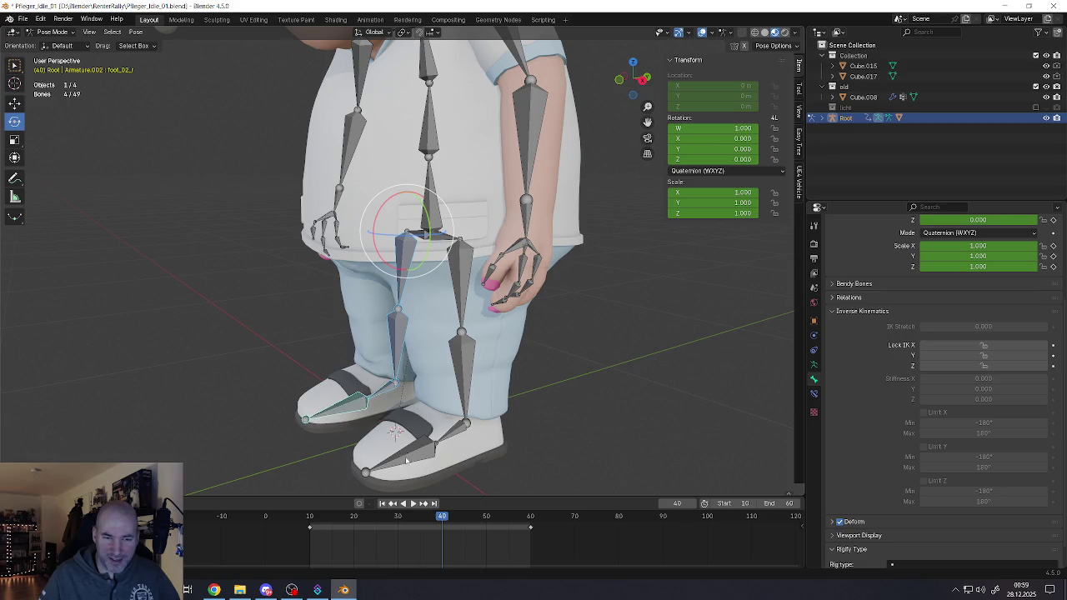
shift+click(382, 397)
shift+click(450, 427)
shift+click(463, 392)
shift+click(417, 460)
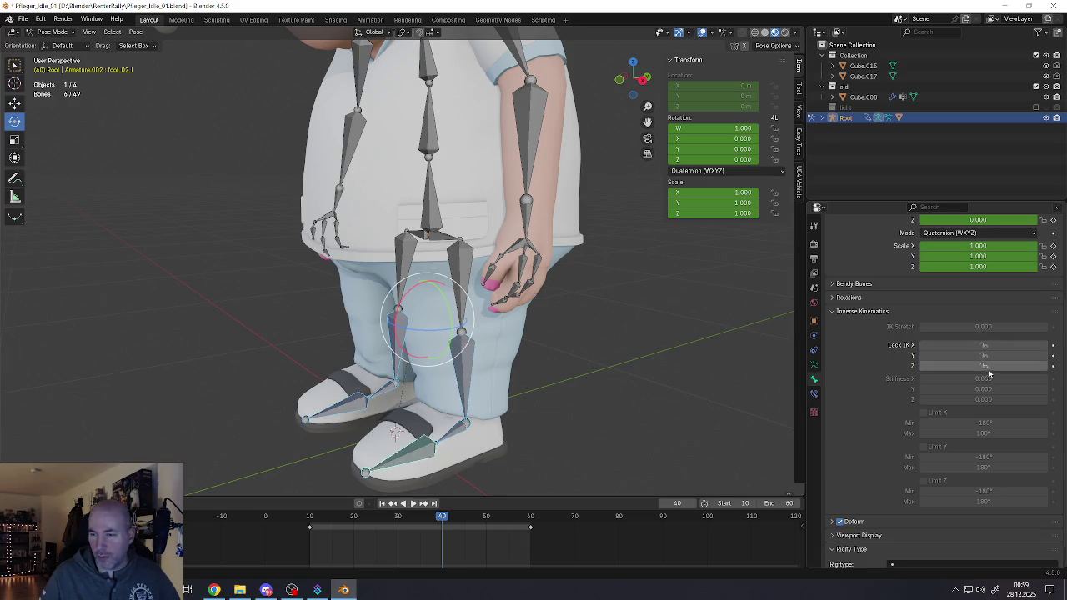
click(421, 451)
drag(984, 346, 971, 367)
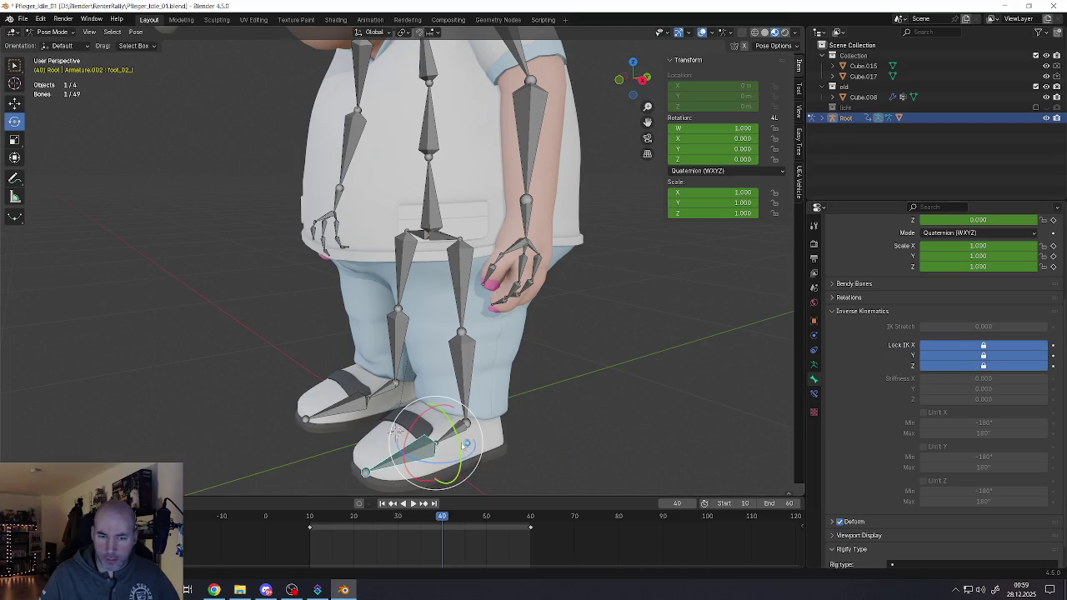
Step: Lock IK on X, Y and Z for the remaining foot bones
click(463, 440)
drag(939, 343, 967, 368)
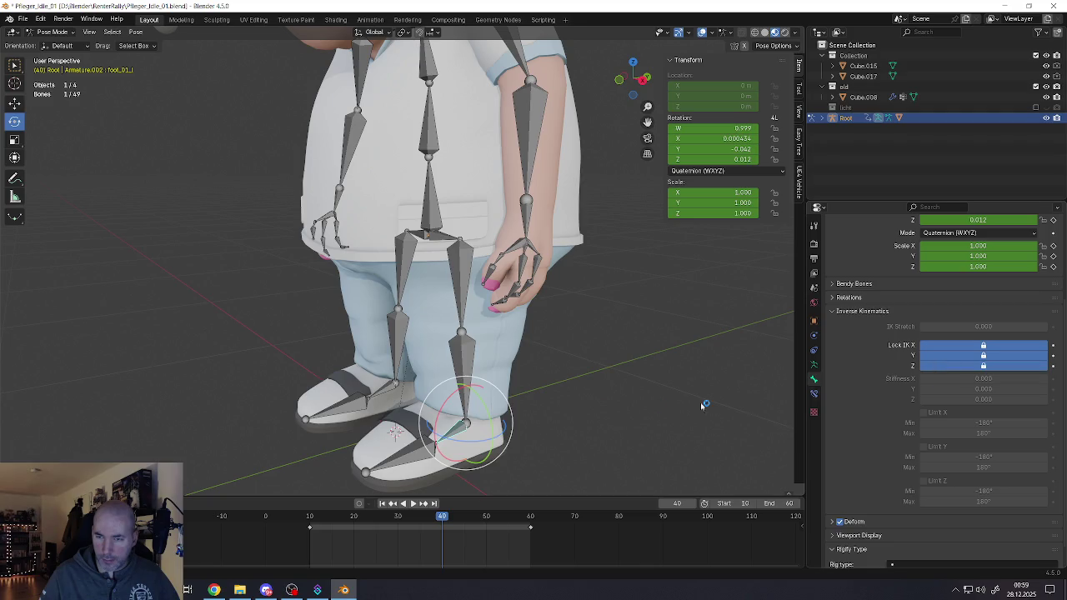
click(471, 389)
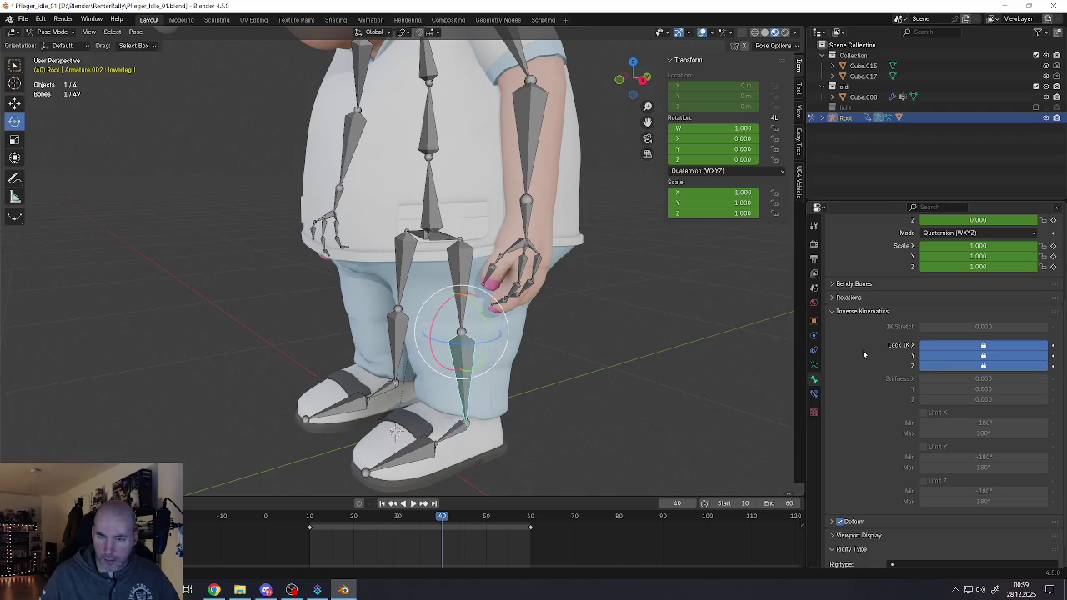
click(356, 401)
mouse_move(927, 344)
mouse_down()
mouse_move(933, 367)
mouse_move(955, 357)
mouse_move(958, 367)
mouse_move(967, 346)
mouse_move(967, 370)
mouse_up()
click(393, 385)
click(396, 357)
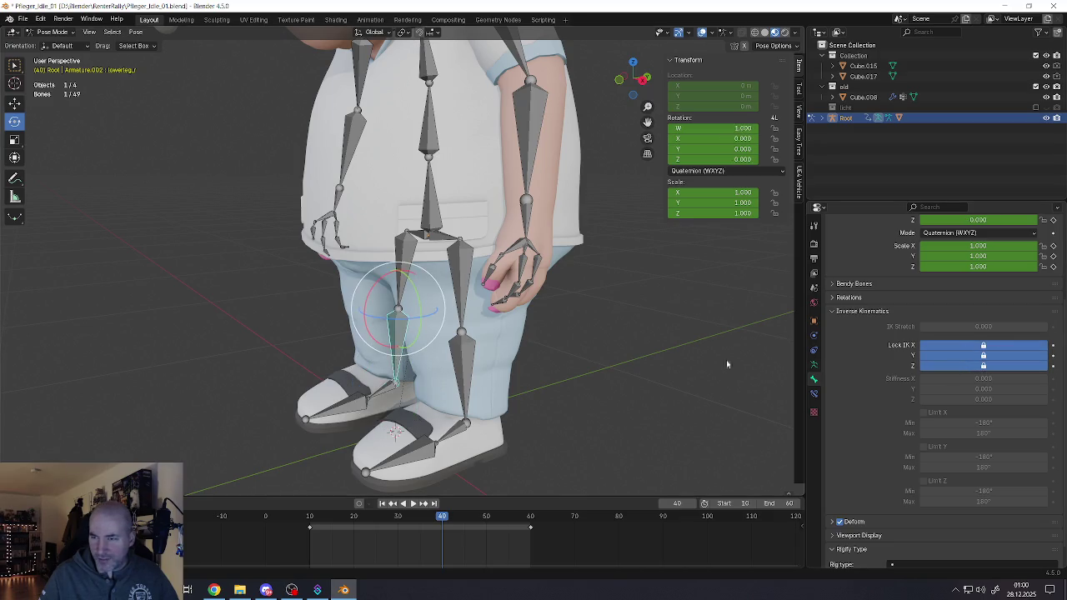
middle_drag(487, 333, 531, 318)
Step: Pull spine_01 to test the locked legs, then cancel the move
scroll(517, 300, up, 2)
scroll(516, 288, up, 2)
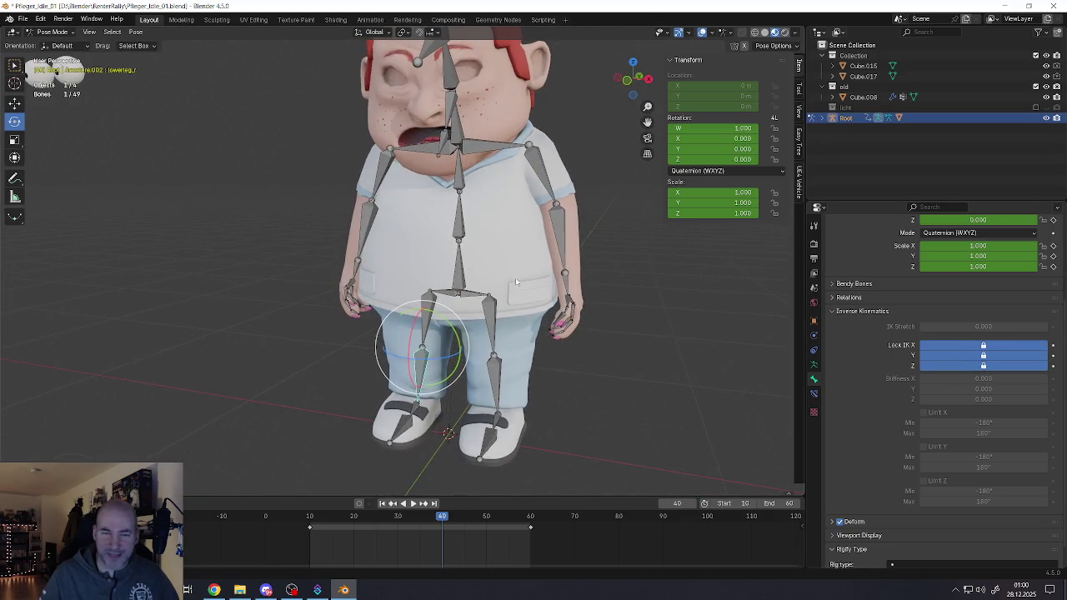
click(460, 237)
key(g)
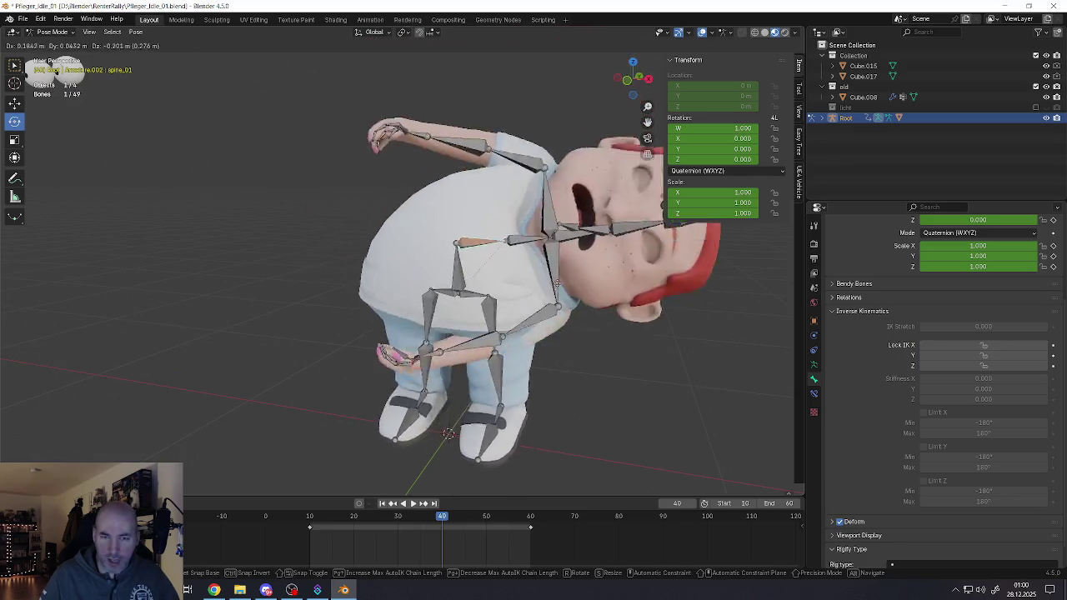
key(Escape)
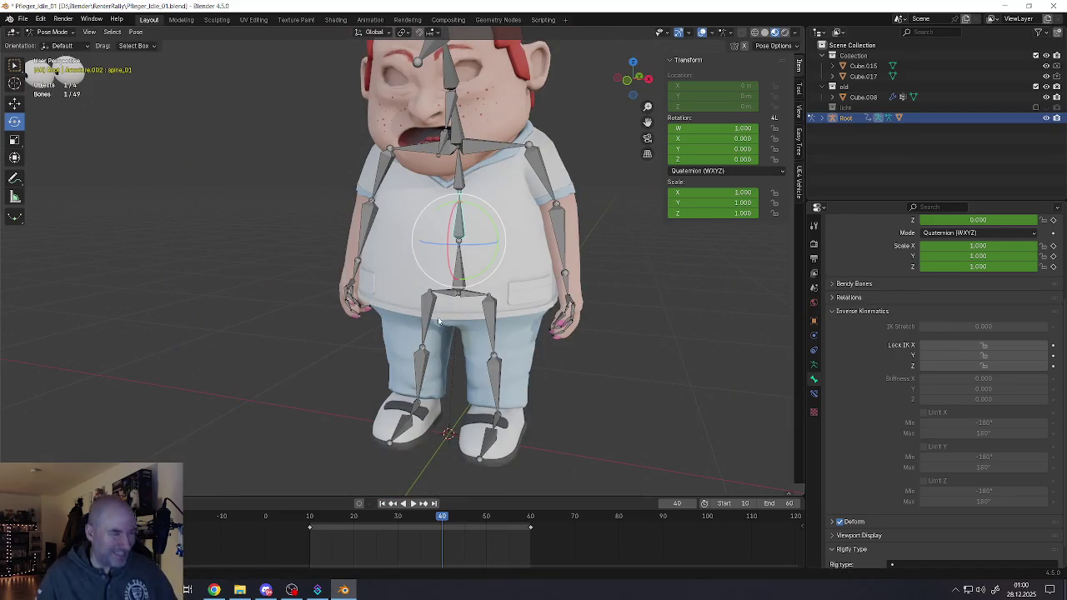
Step: Turn off Lock IK X, Y and Z on the left lower leg
click(497, 392)
drag(984, 345, 984, 366)
drag(929, 346, 925, 367)
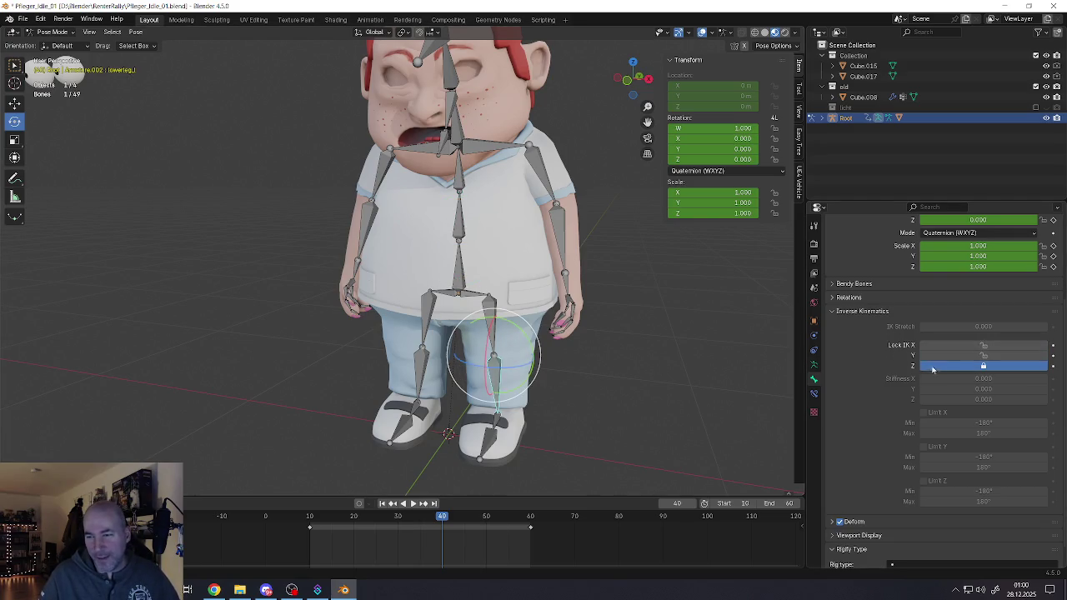
key(bracketleft)
click(497, 439)
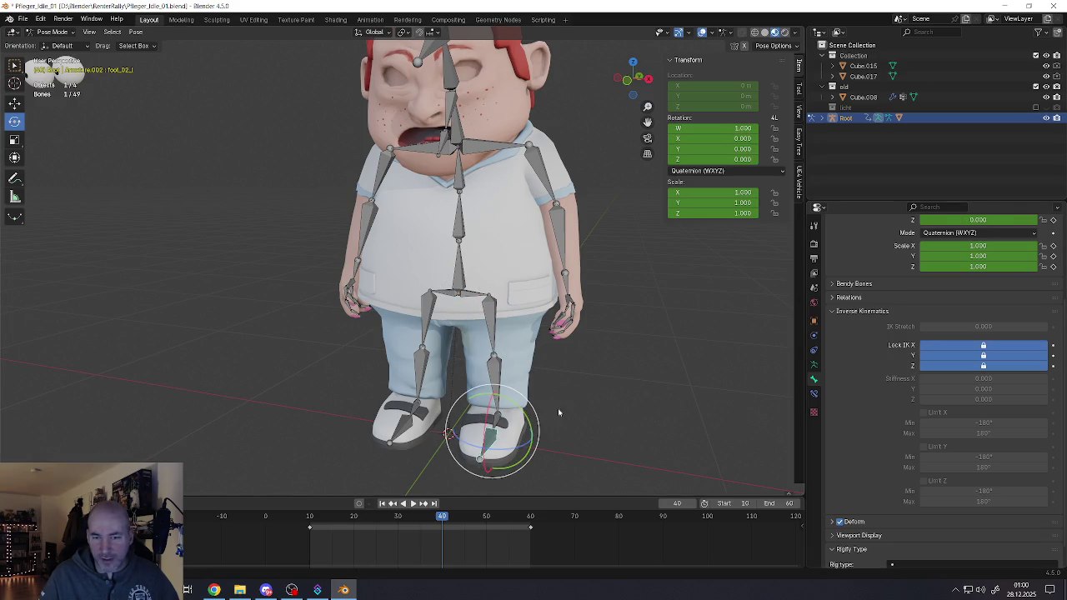
mouse_move(927, 362)
mouse_down()
mouse_move(927, 343)
mouse_move(933, 367)
mouse_move(948, 366)
mouse_up()
key(ctrl+z)
Step: Unlock the left foot bone's IK axes and expand the Deform panel
click(415, 417)
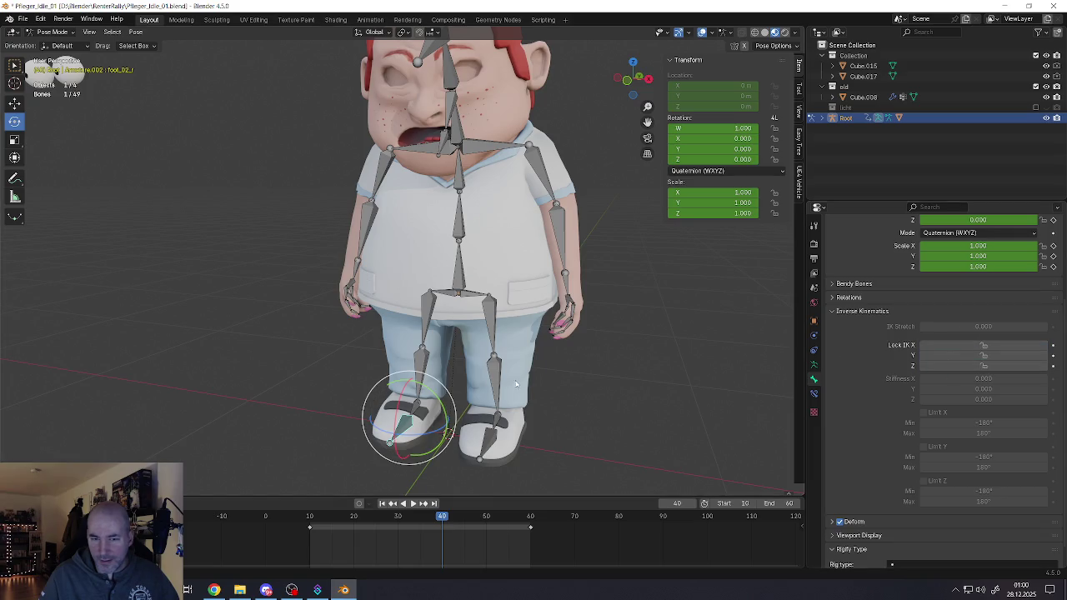
click(417, 407)
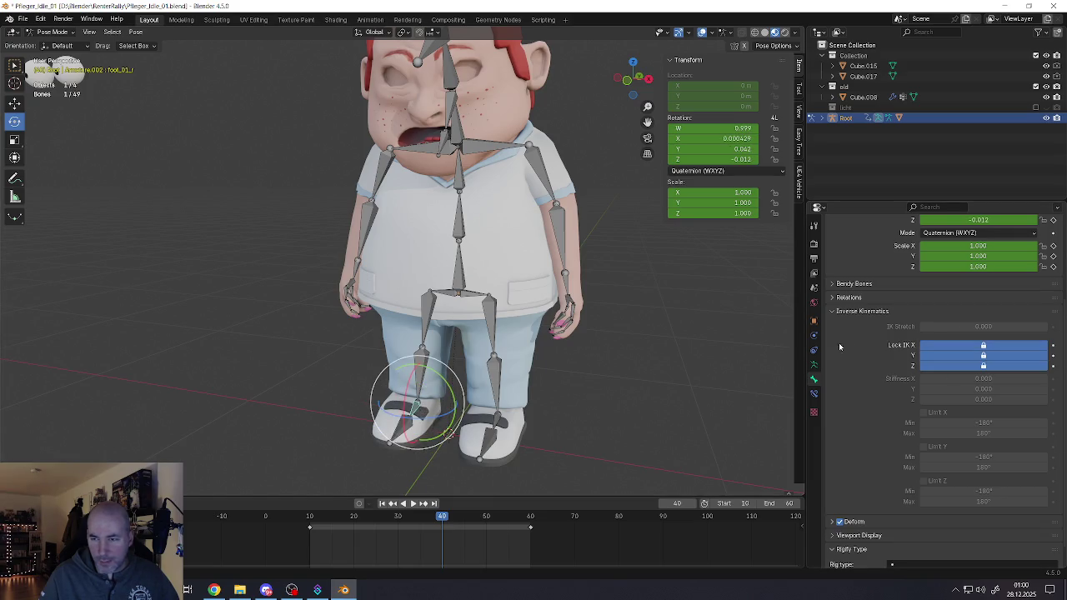
drag(935, 346, 940, 368)
click(422, 354)
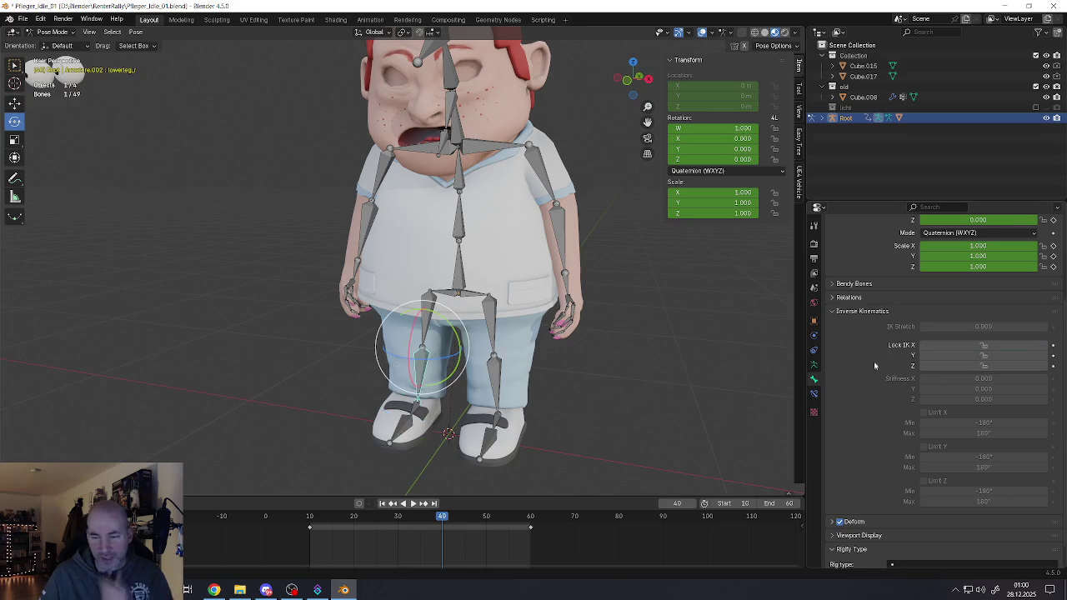
scroll(905, 367, down, 1)
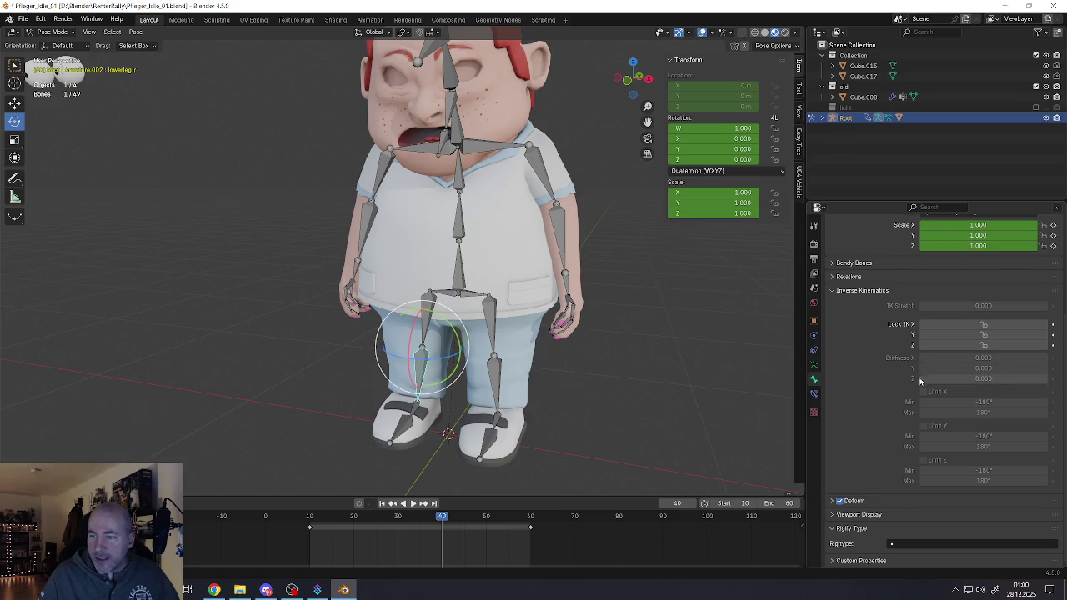
click(832, 502)
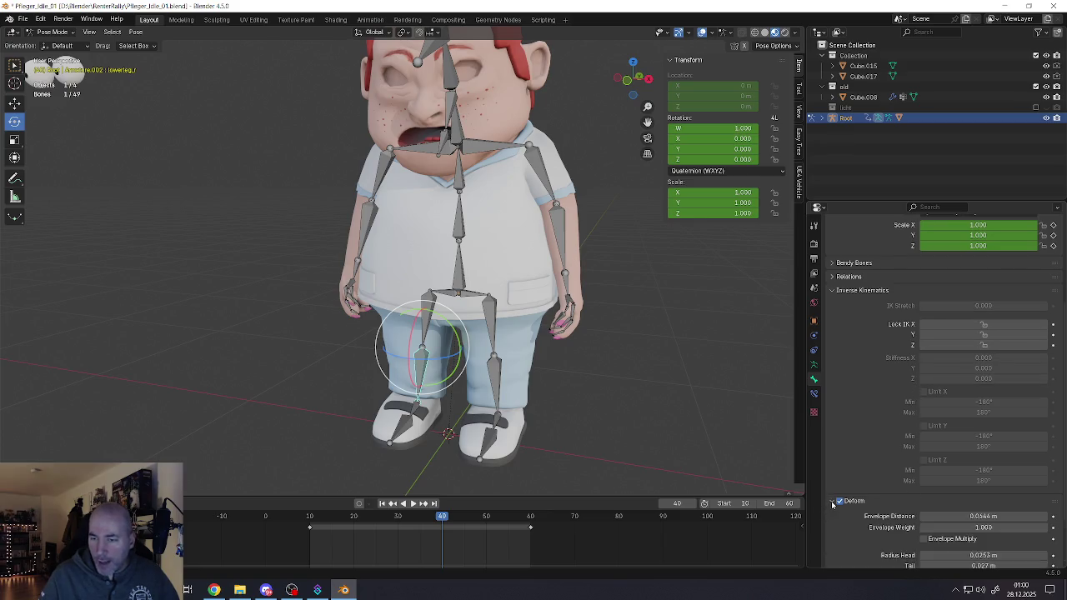
Step: Expand the bone's Viewport Display and Custom Shape settings, then orbit around the character
scroll(872, 476, down, 2)
click(832, 515)
click(858, 505)
scroll(859, 505, down, 3)
scroll(855, 502, down, 3)
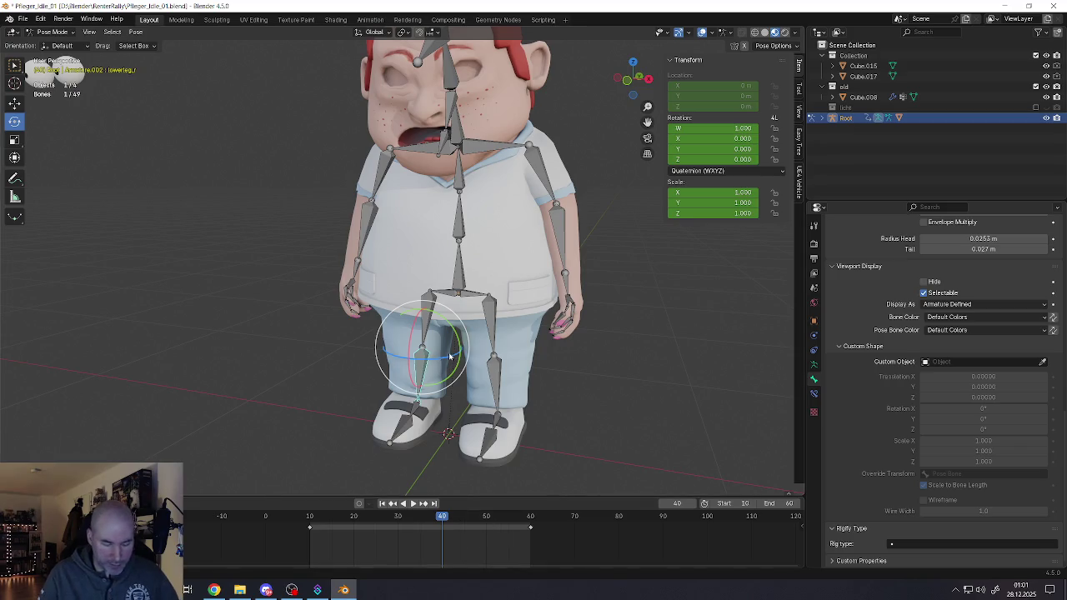
middle_drag(442, 358, 429, 307)
Step: After checking the keying options, select the shin and foot bones and open their Pose context menu
key(k)
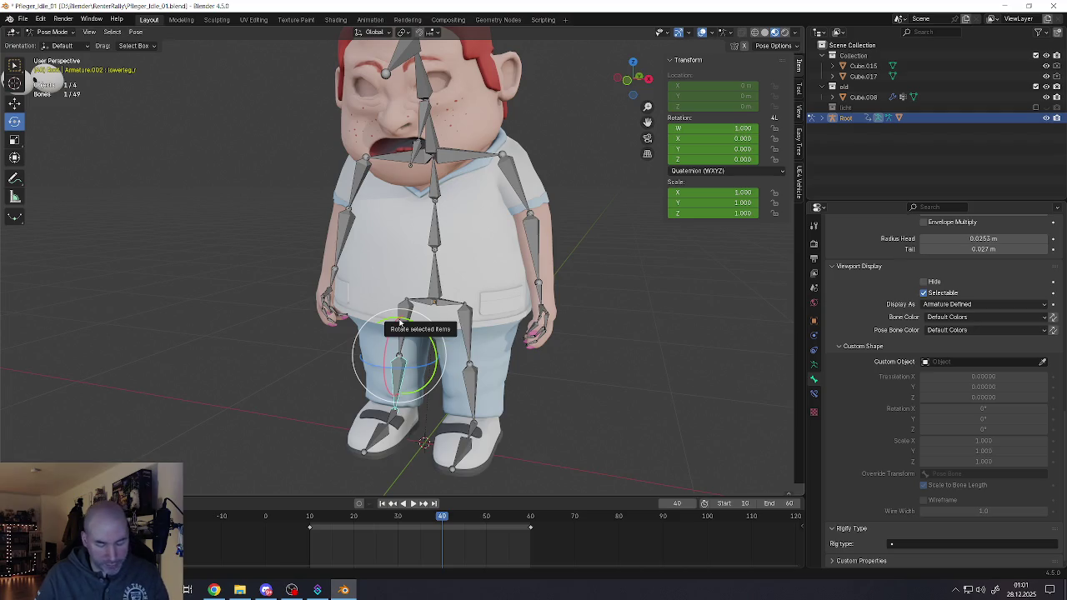
key(k)
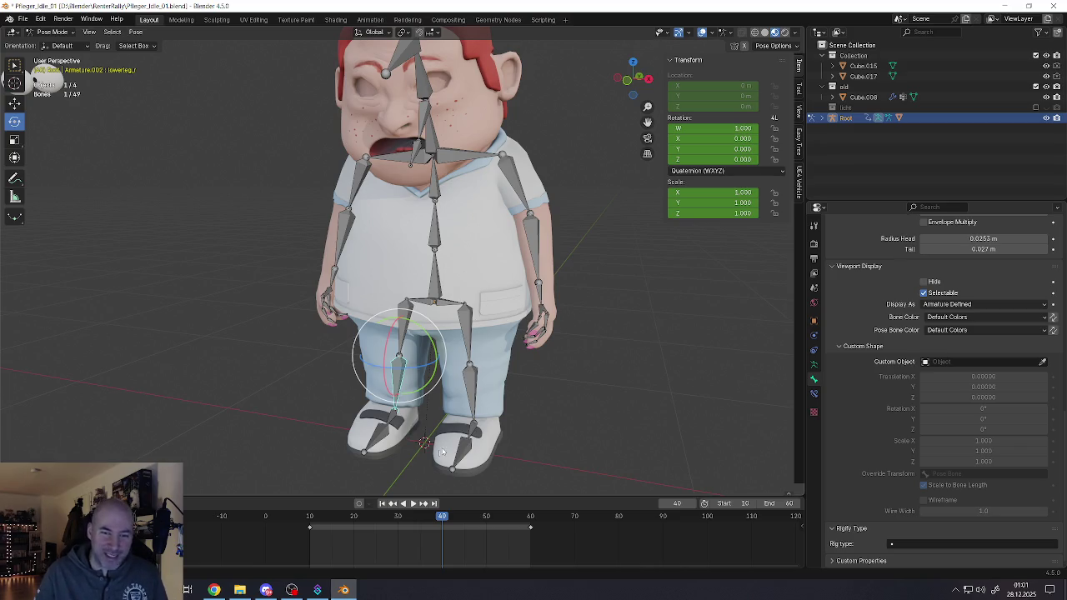
shift+click(476, 401)
shift+click(462, 454)
shift+click(471, 430)
shift+click(393, 423)
shift+click(390, 418)
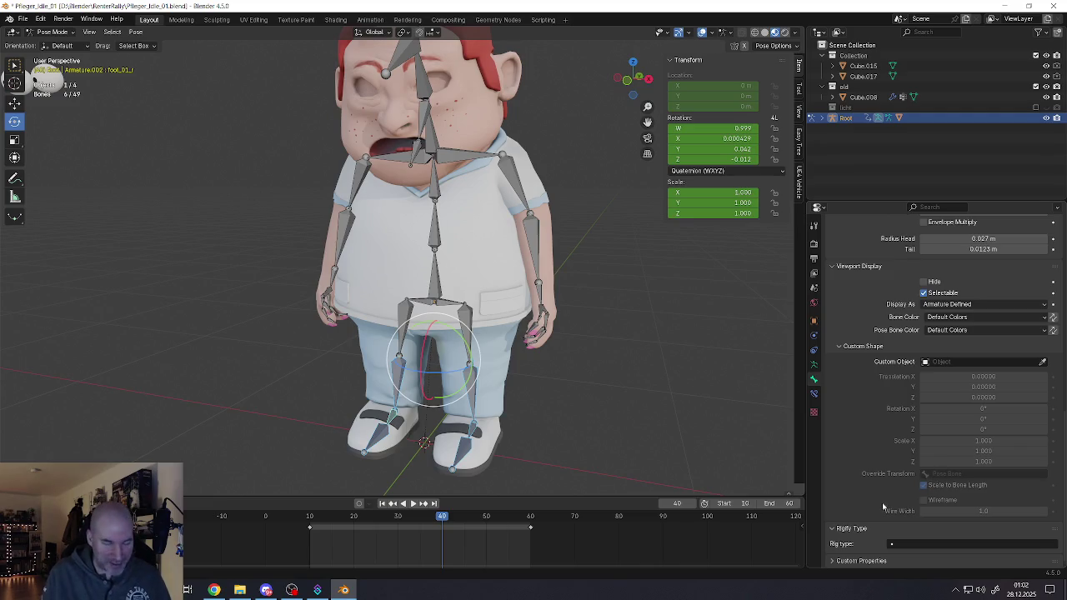
shift+middle_drag(413, 380, 425, 358)
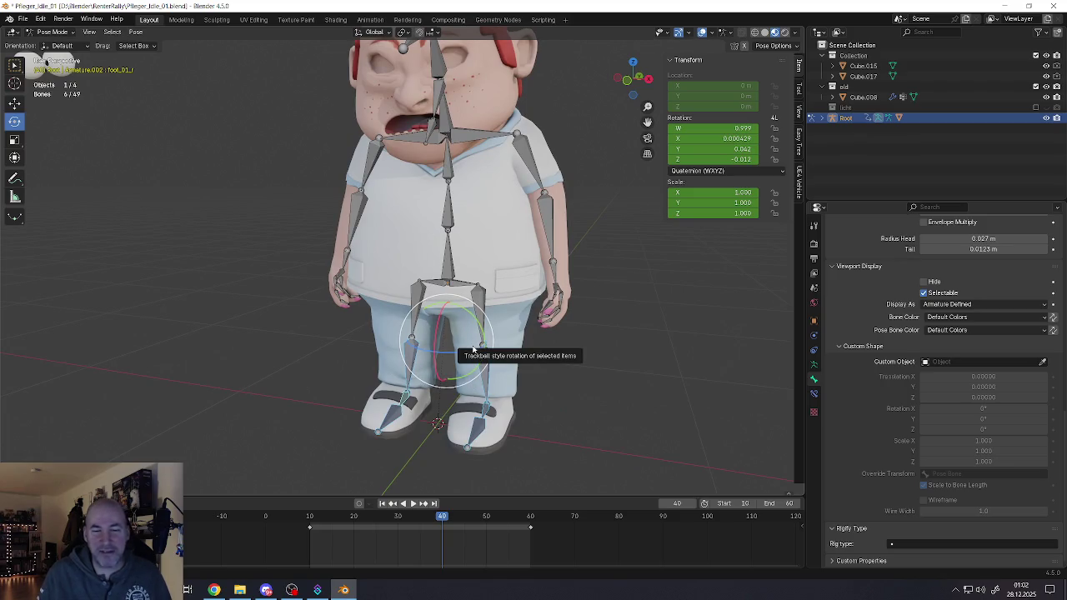
right_click(465, 382)
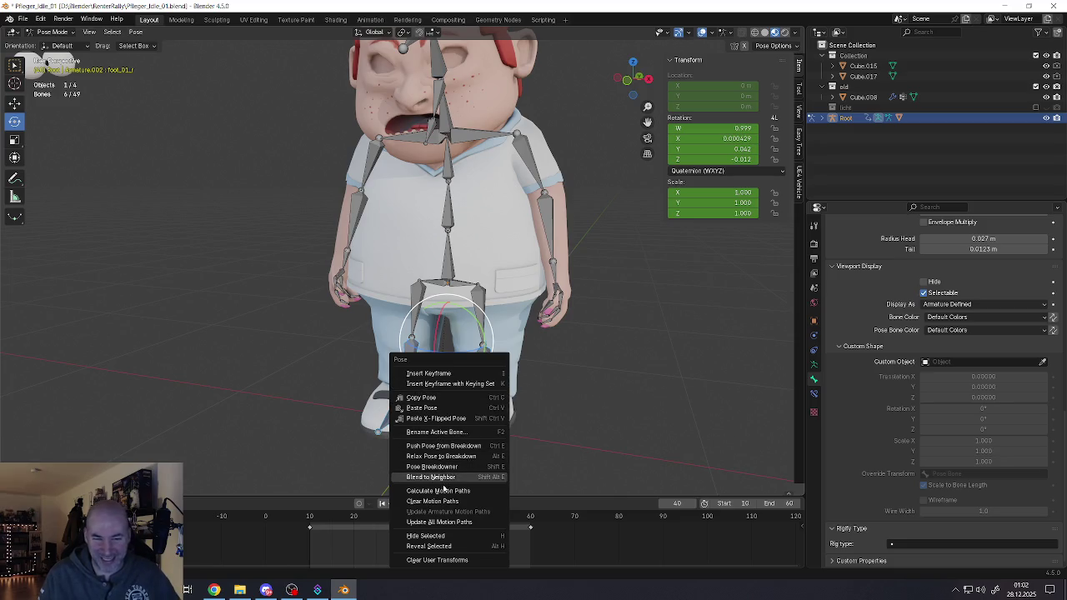
Step: Dismiss the Pose context menu via Reveal Selected, leaving the legs unchanged
click(435, 560)
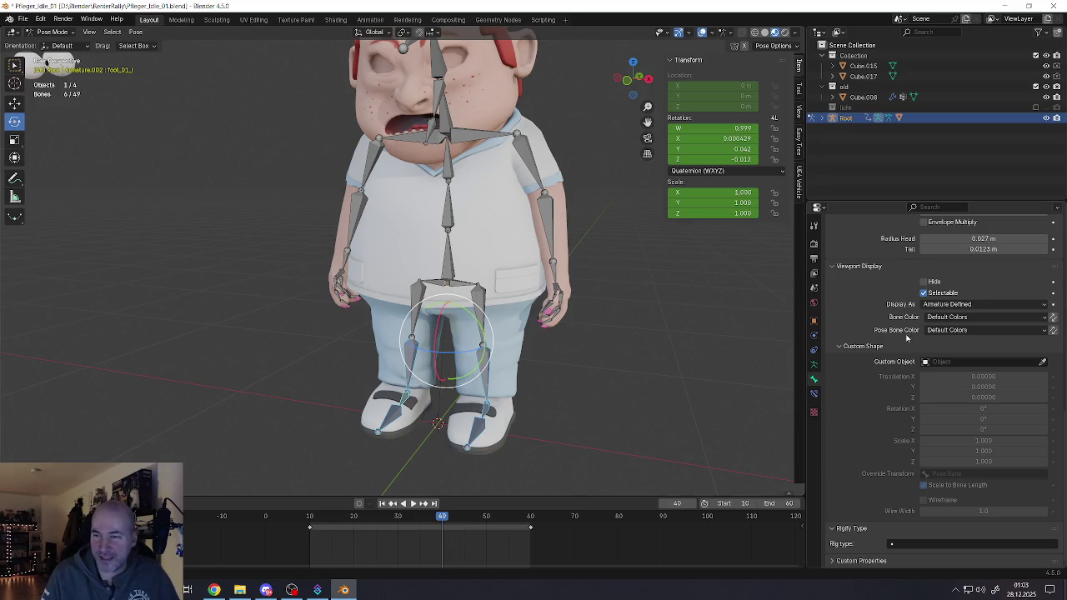
Step: Review foot_01_l's Lock IK settings, collapse the Inverse Kinematics panel, and view its Transform values
scroll(890, 400, up, 3)
scroll(891, 417, up, 2)
scroll(887, 416, up, 4)
scroll(882, 415, up, 5)
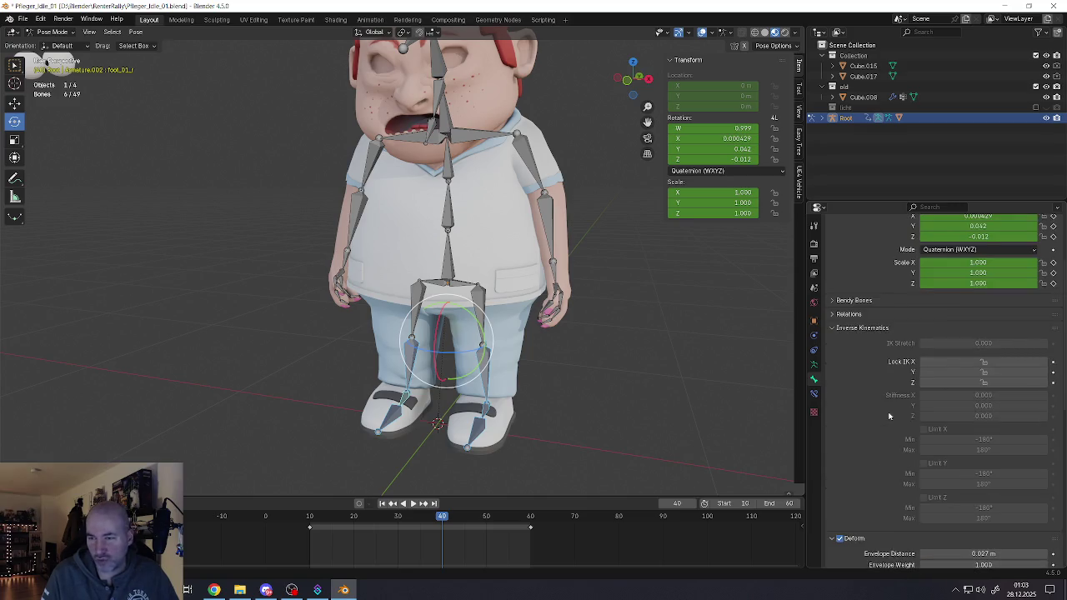
scroll(875, 414, up, 4)
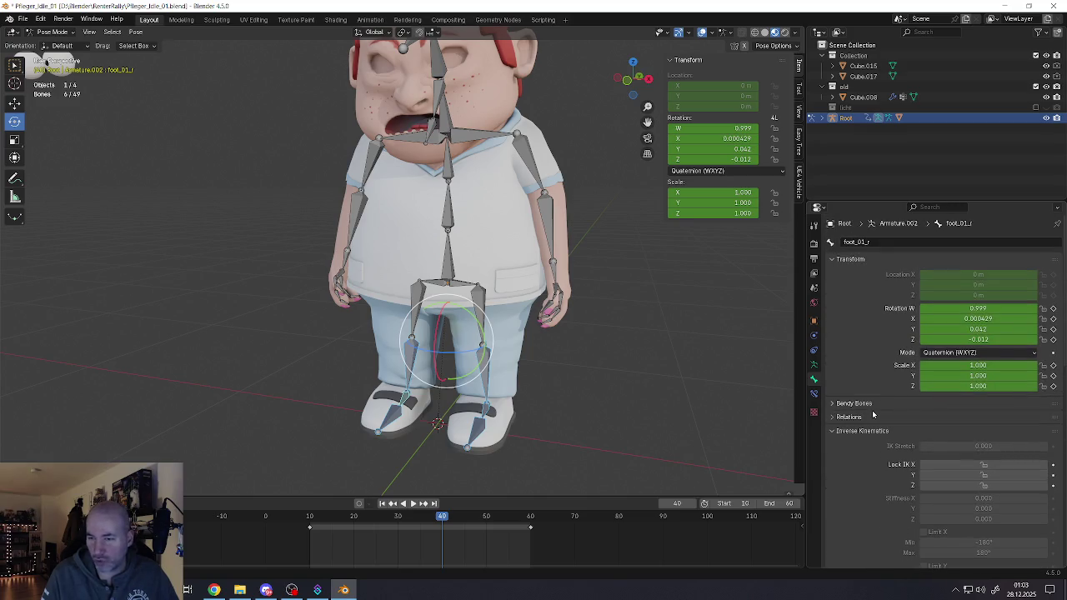
click(835, 431)
scroll(917, 376, down, 5)
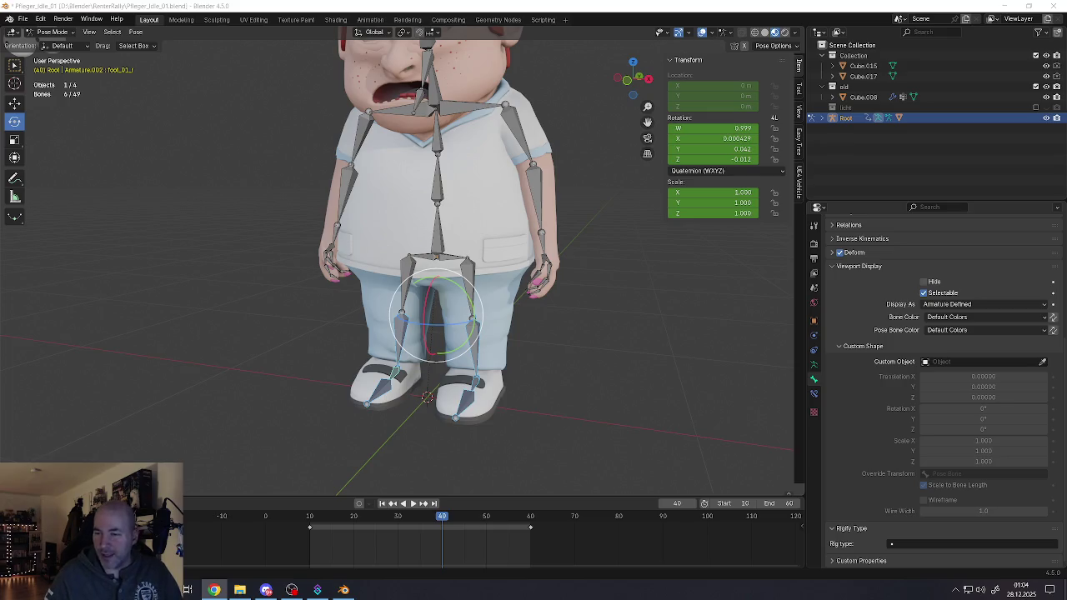
scroll(900, 333, up, 3)
scroll(904, 346, up, 2)
scroll(913, 342, up, 1)
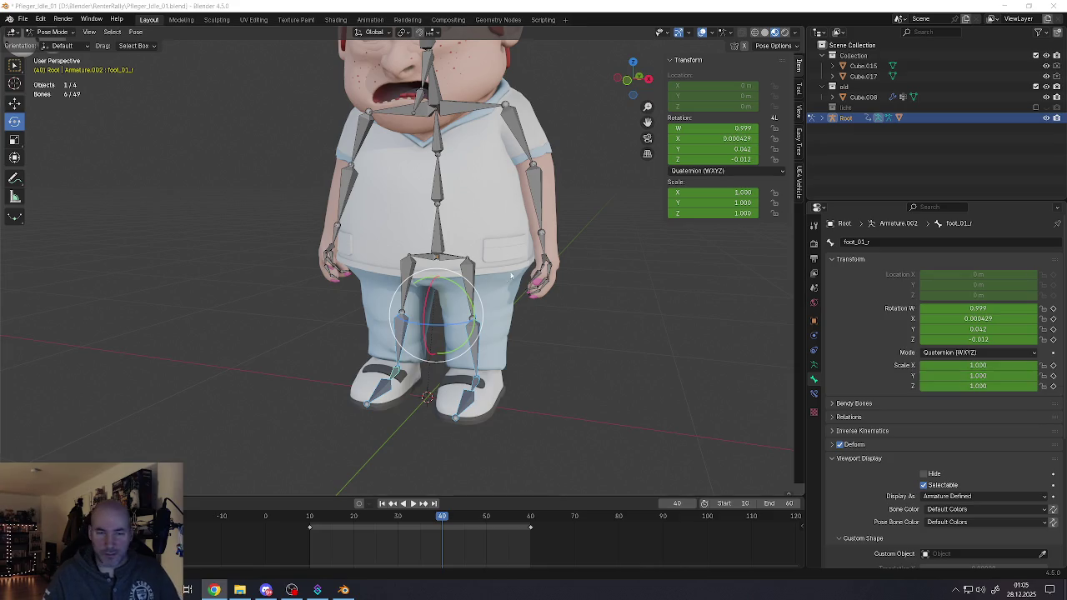
middle_drag(498, 303, 517, 285)
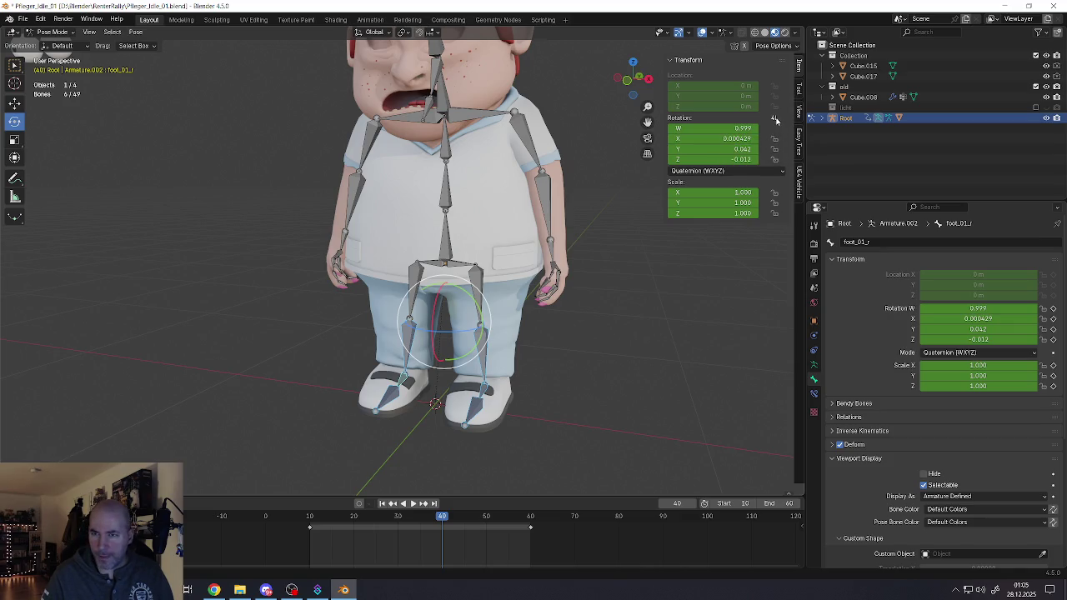
Step: Lock rotation on foot_01_r, lowerleg_l (W, X, Y) and foot_02_r
drag(774, 128, 773, 169)
middle_drag(634, 275, 584, 317)
click(490, 382)
drag(775, 129, 776, 165)
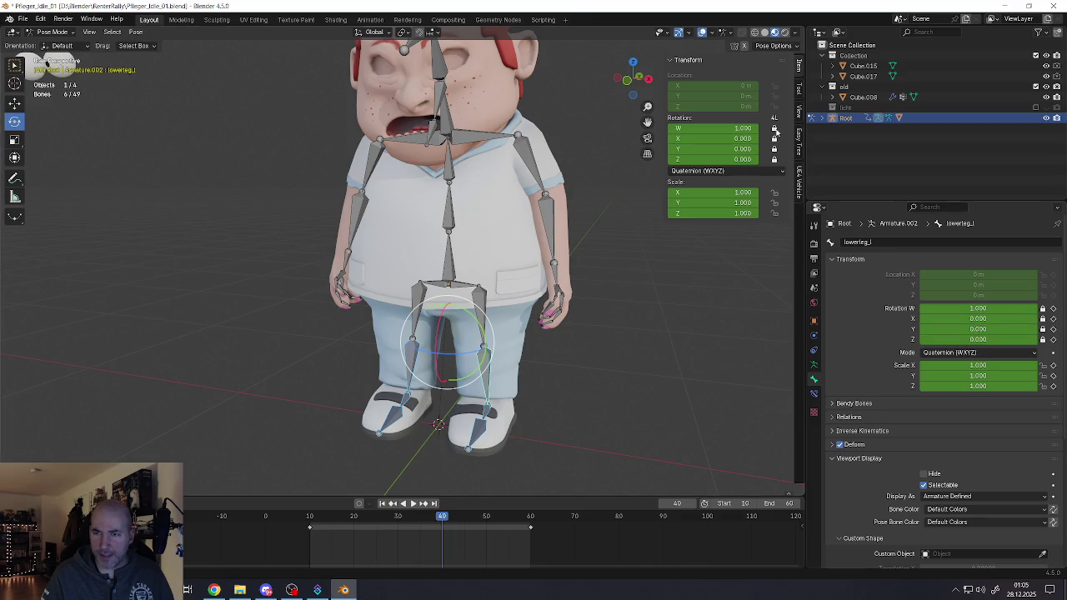
click(477, 443)
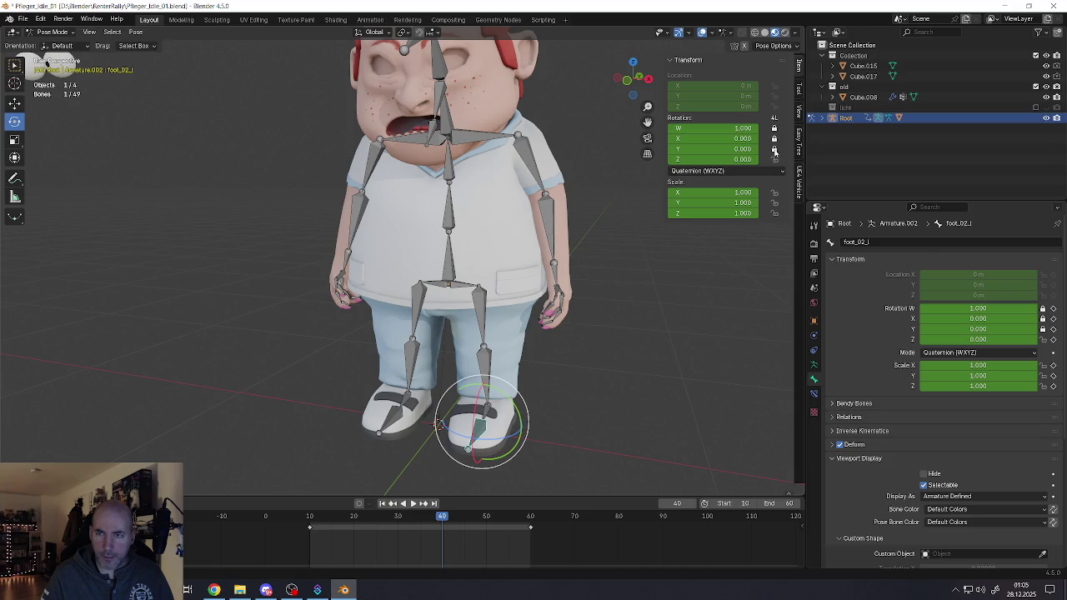
key(ctrl+shift+m)
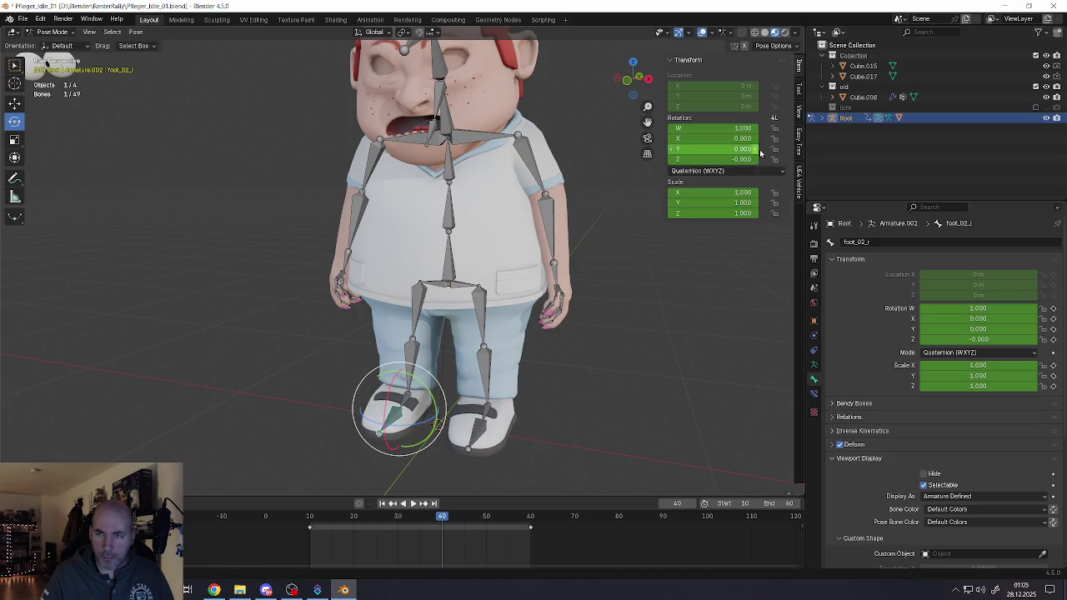
drag(775, 127, 774, 160)
Step: Lock all rotation channels on lowerleg_r and foot_01_l
click(406, 404)
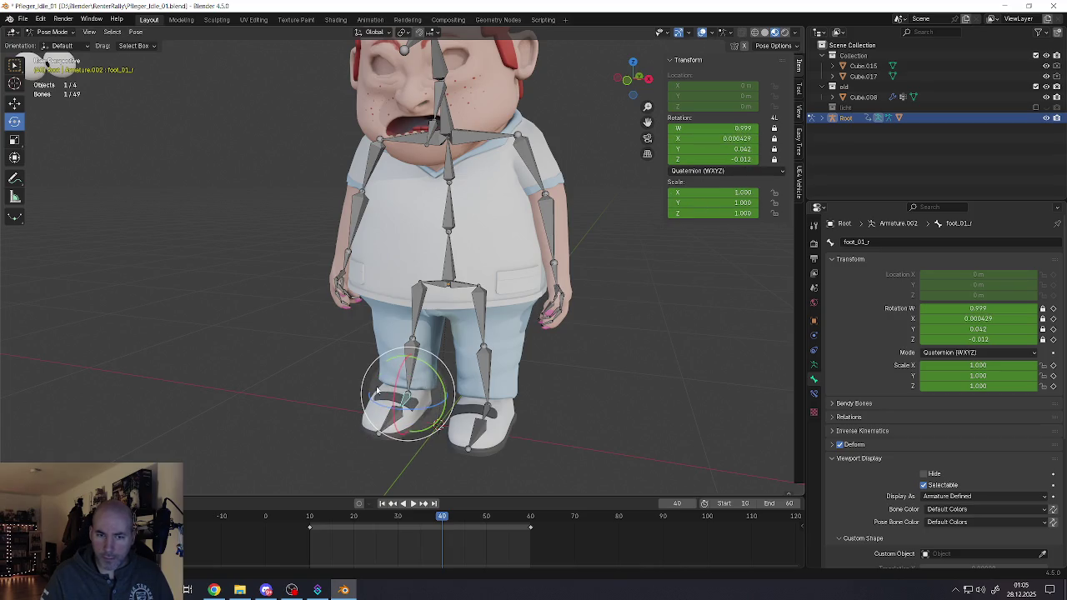
key(bracketleft)
drag(775, 128, 774, 160)
click(484, 383)
click(484, 421)
drag(775, 127, 775, 160)
Step: Test-move spine_02 against the locks, cancel, and undo back to the leg bone selection
click(452, 175)
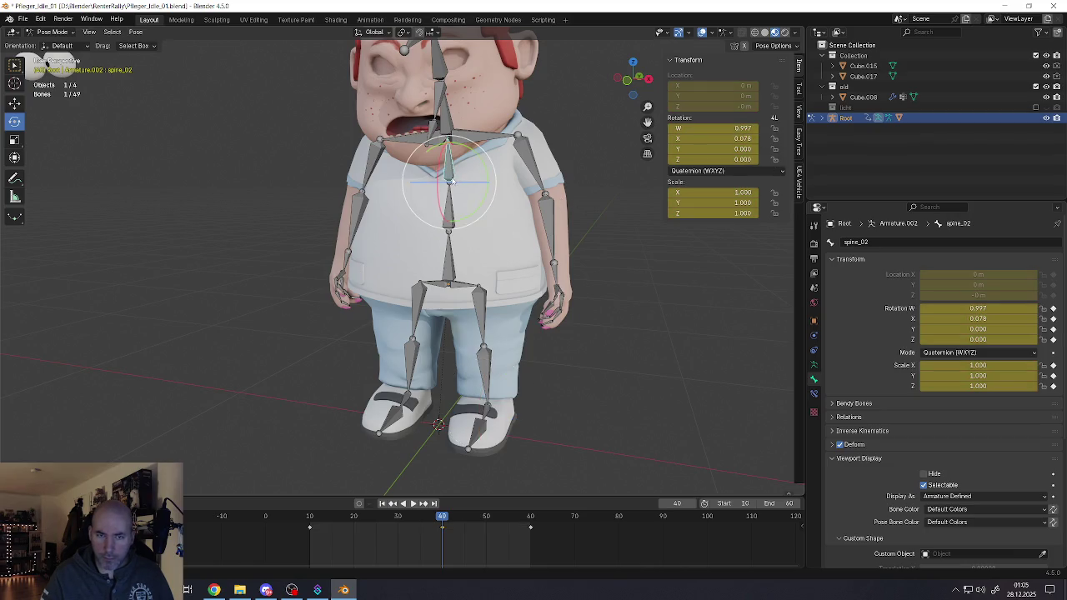
key(g)
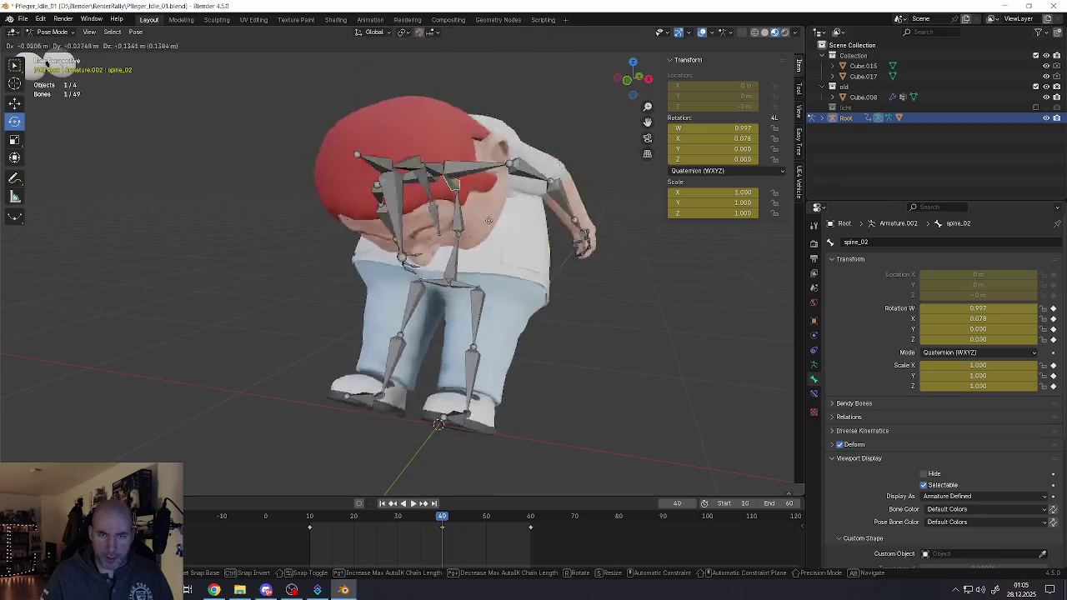
key(Escape)
key(ctrl+z)
key(ctrl+z)
key(ctrl+z)
key(ctrl+z)
key(ctrl+z)
key(ctrl+z)
key(ctrl+z)
key(ctrl+z)
key(ctrl+z)
key(ctrl+z)
key(ctrl+z)
key(ctrl+z)
key(ctrl+z)
key(ctrl+z)
key(ctrl+z)
key(ctrl+z)
key(ctrl+z)
key(ctrl+z)
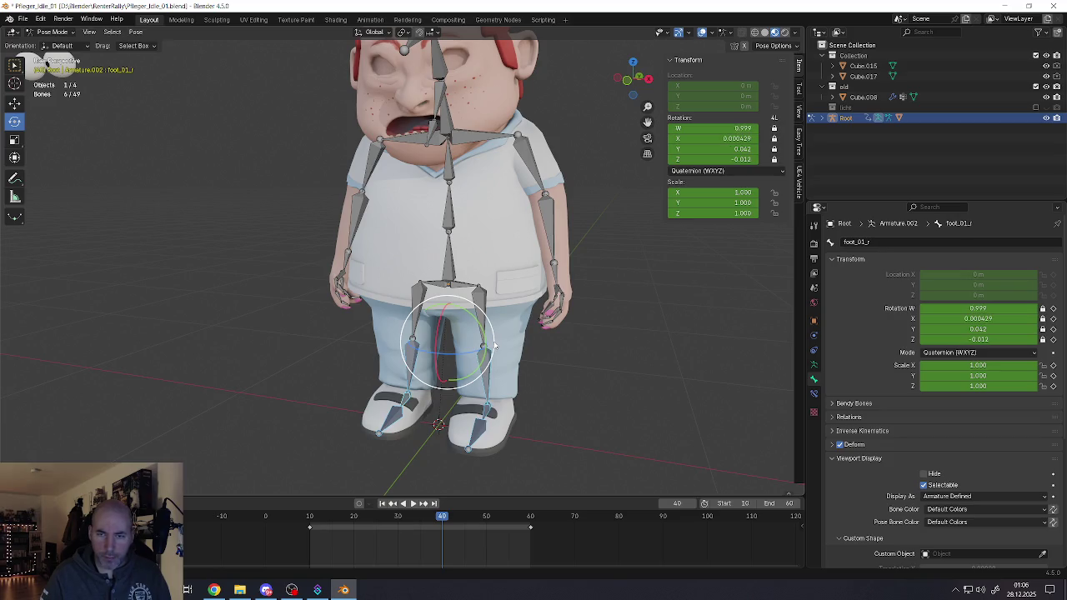
key(ctrl+z)
key(ctrl+z)
key(ctrl+z)
key(ctrl+z)
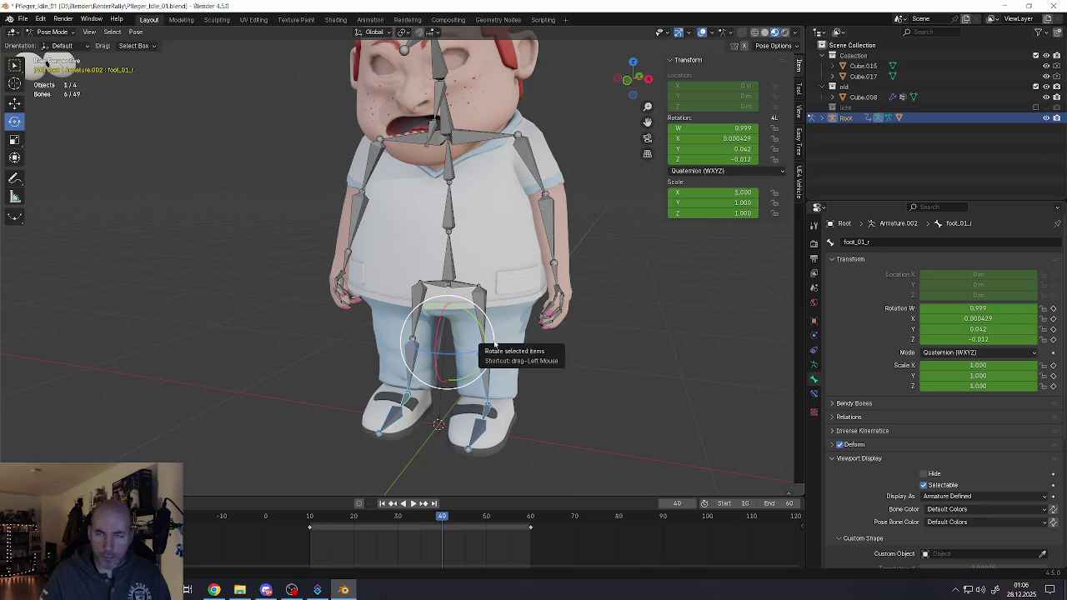
Step: Select upperleg_l alone, then make foot_01_l the only selected bone
click(482, 330)
click(412, 367)
click(406, 406)
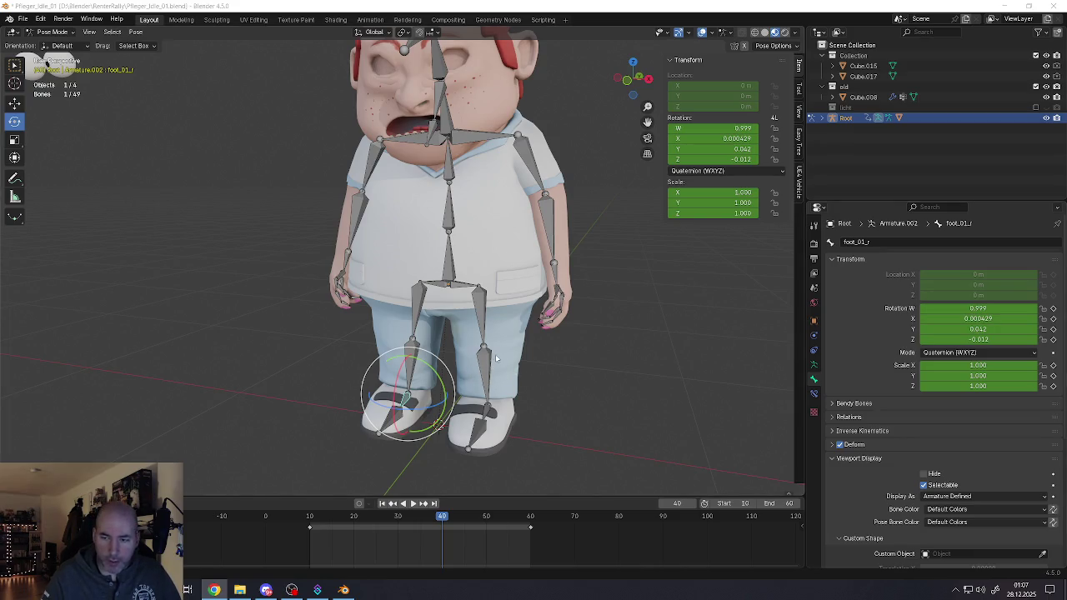
Step: Select both lower-leg bones and expand their Relations panel in Bone properties
scroll(497, 356, down, 5)
scroll(501, 354, up, 6)
click(482, 358)
shift+click(399, 354)
scroll(855, 346, down, 3)
scroll(854, 347, down, 3)
scroll(850, 342, down, 1)
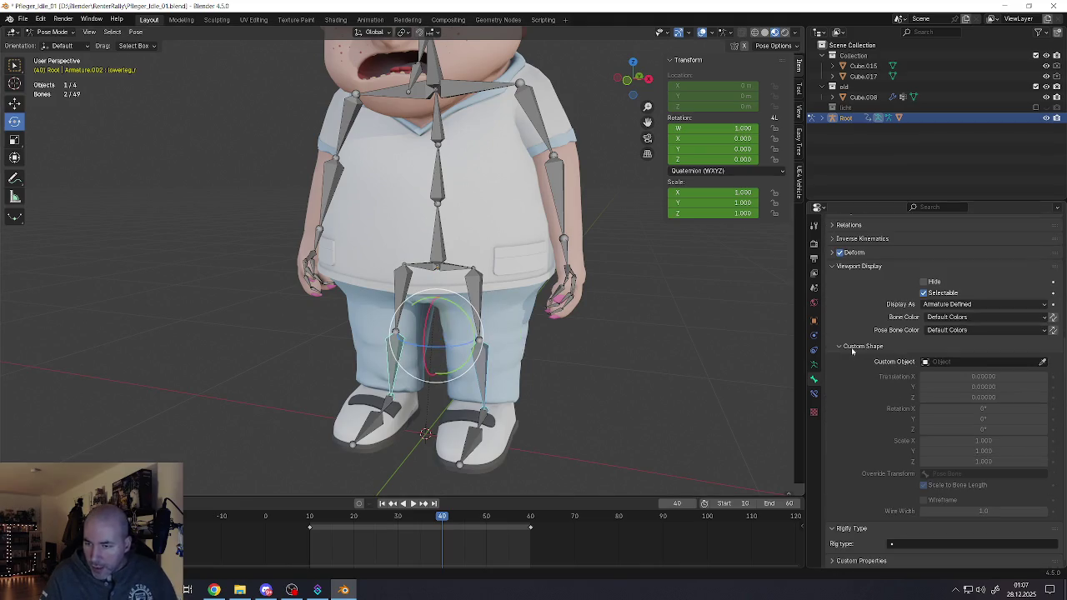
scroll(829, 324, up, 2)
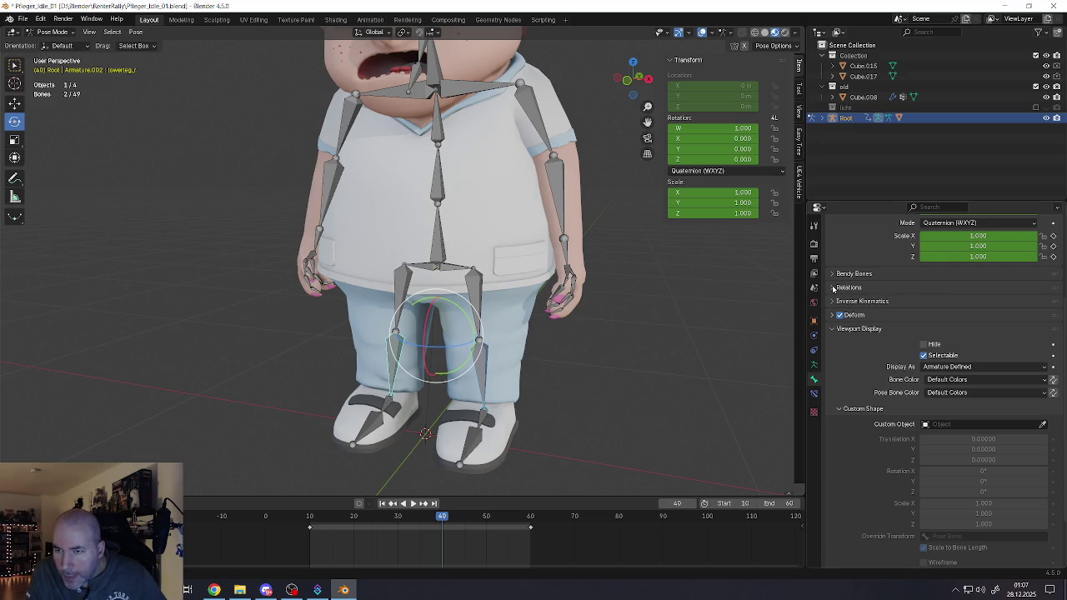
click(835, 289)
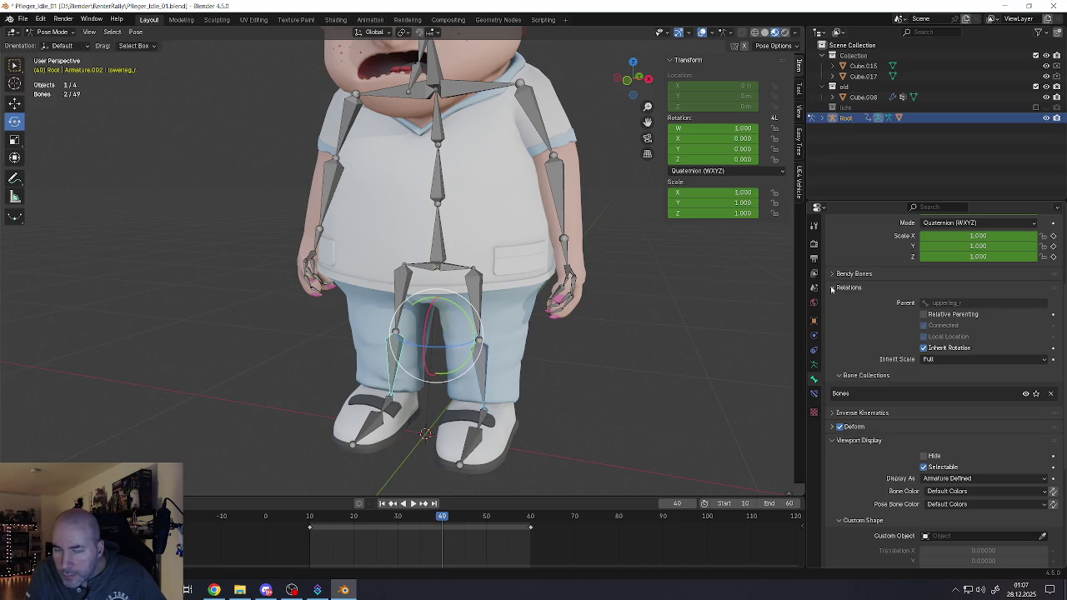
Step: Select only lowerleg_l and show the Object Data (Armature) properties
click(489, 363)
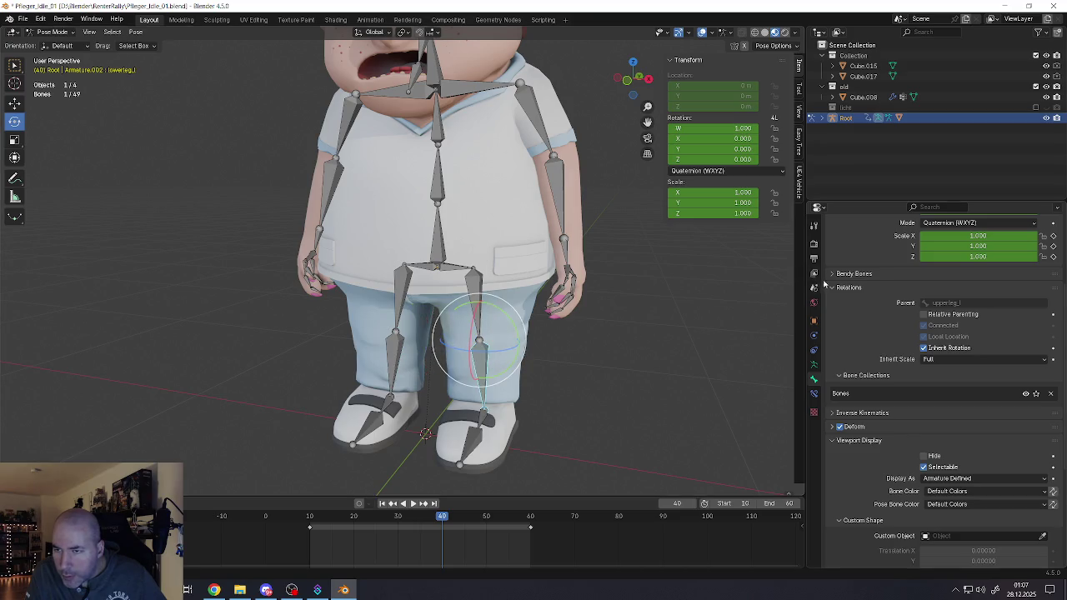
scroll(862, 292, up, 5)
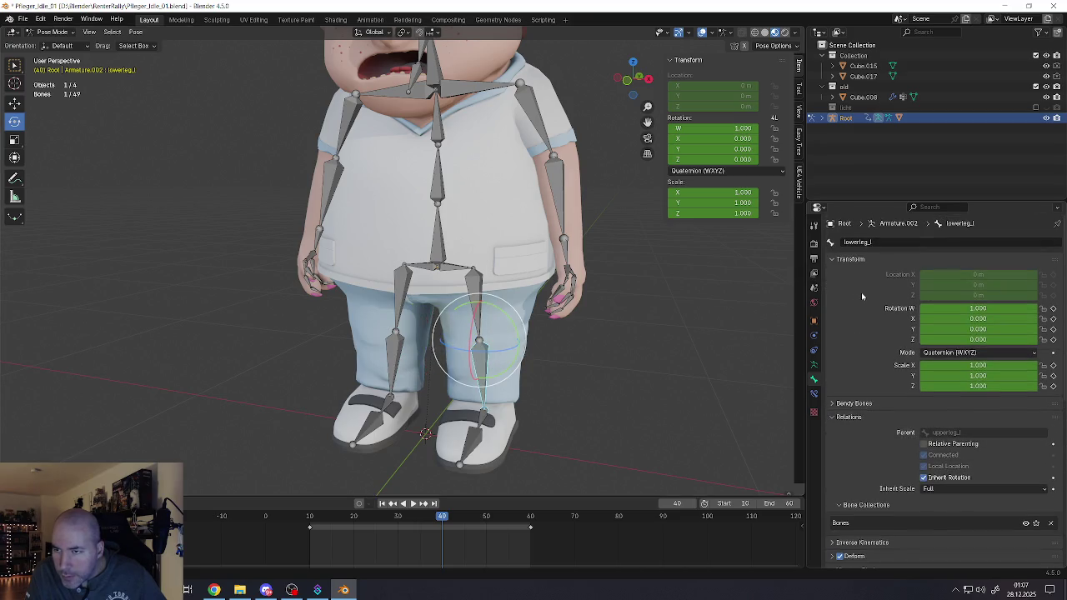
click(814, 365)
scroll(853, 411, down, 1)
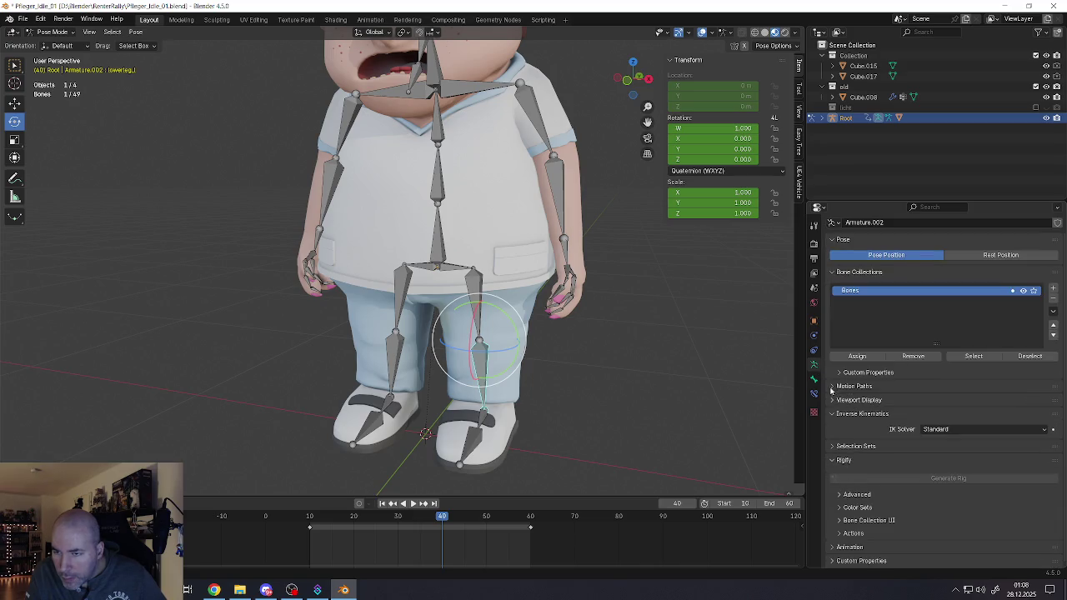
click(831, 387)
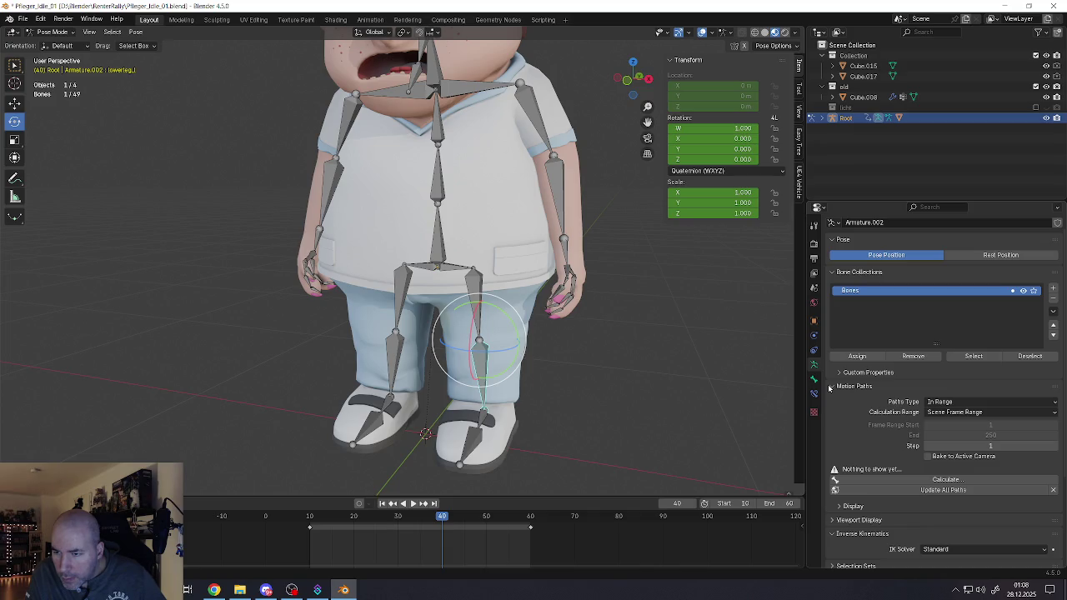
click(955, 403)
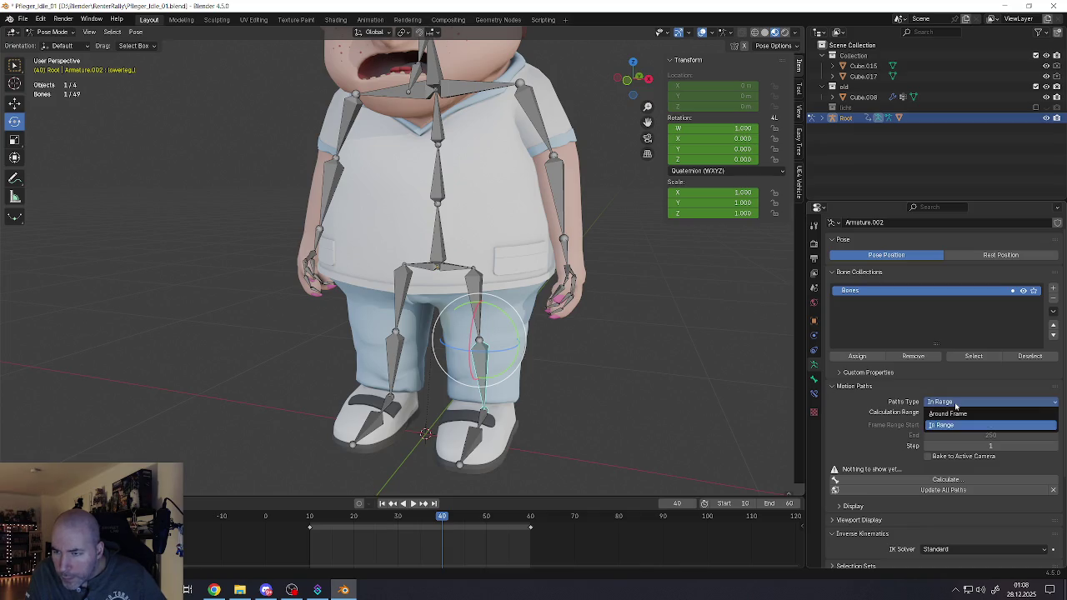
click(956, 403)
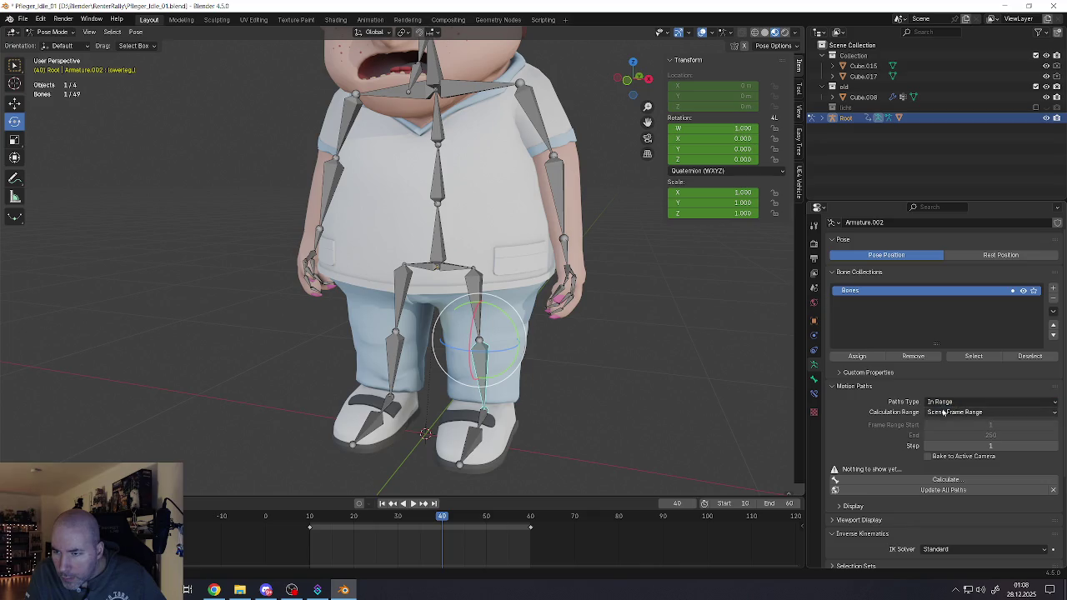
click(943, 412)
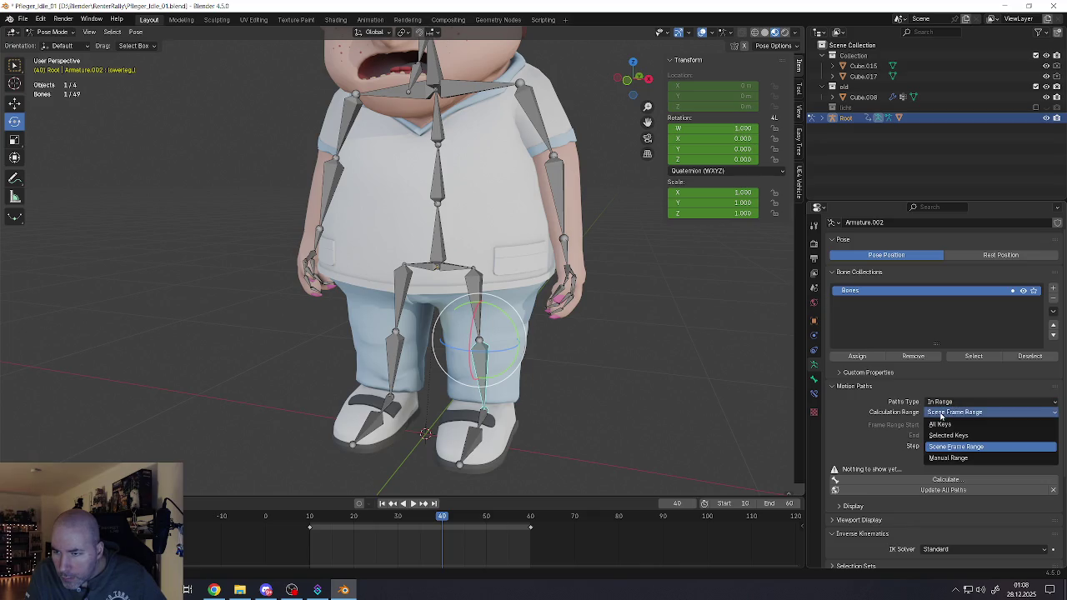
click(942, 415)
scroll(850, 454, down, 3)
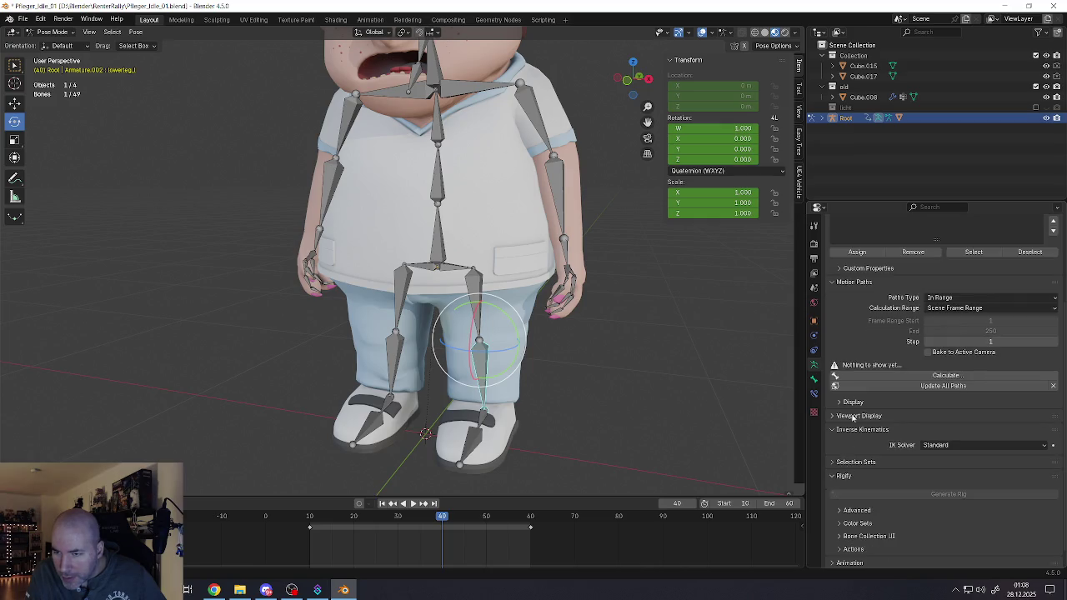
scroll(852, 419, down, 1)
click(838, 387)
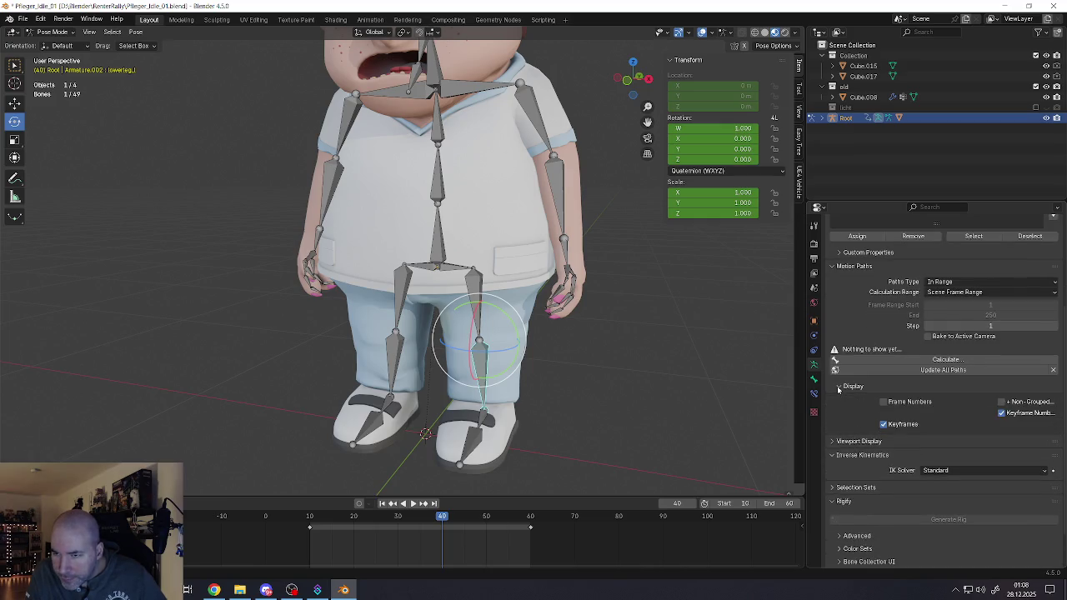
click(839, 388)
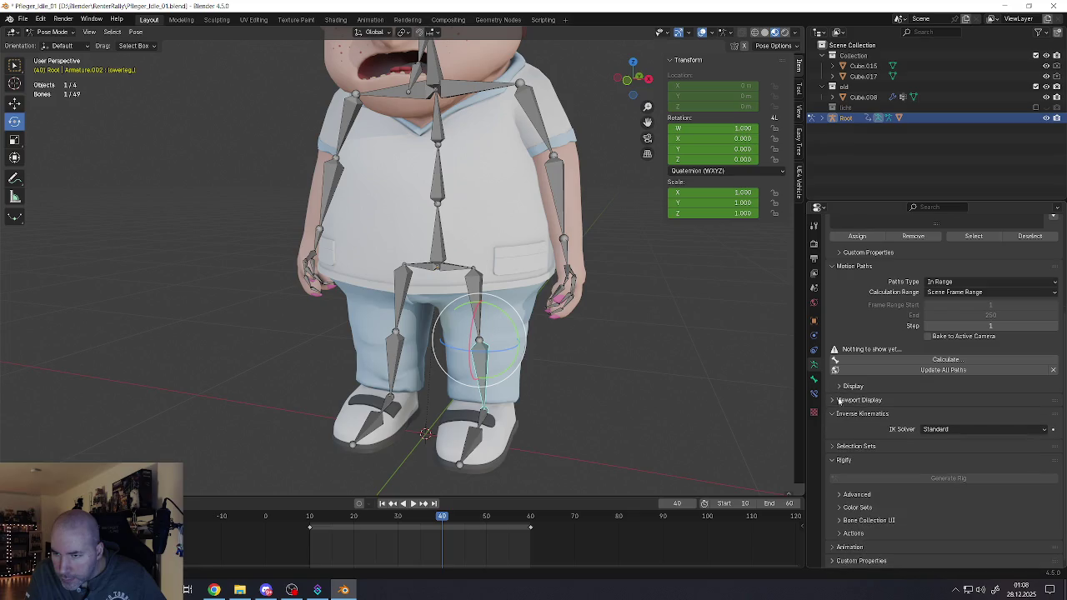
click(834, 401)
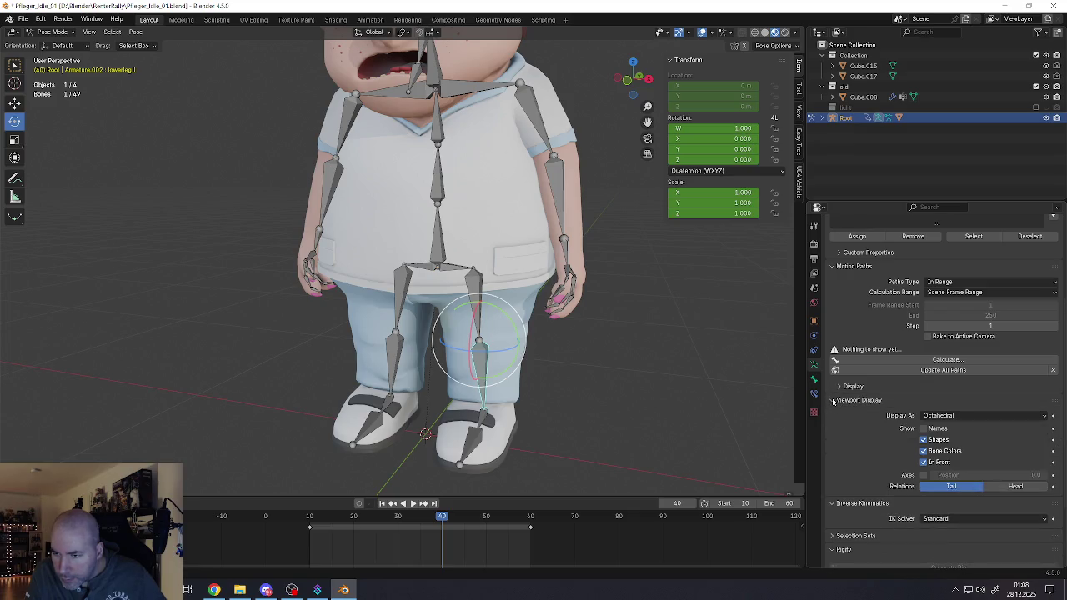
click(834, 402)
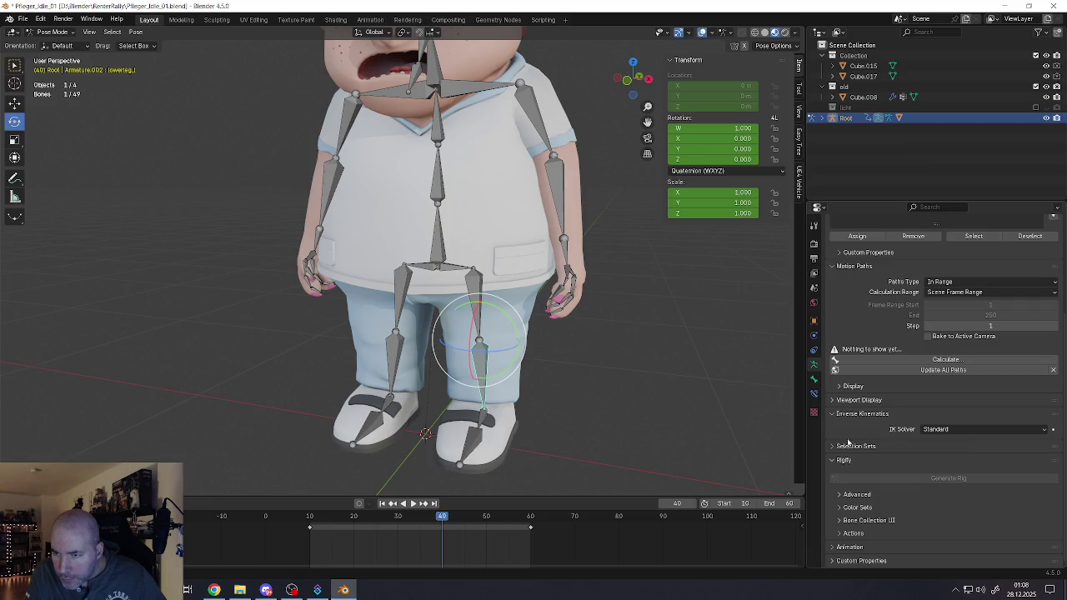
click(925, 430)
click(836, 448)
scroll(835, 433, down, 2)
click(835, 401)
click(840, 497)
scroll(839, 497, down, 3)
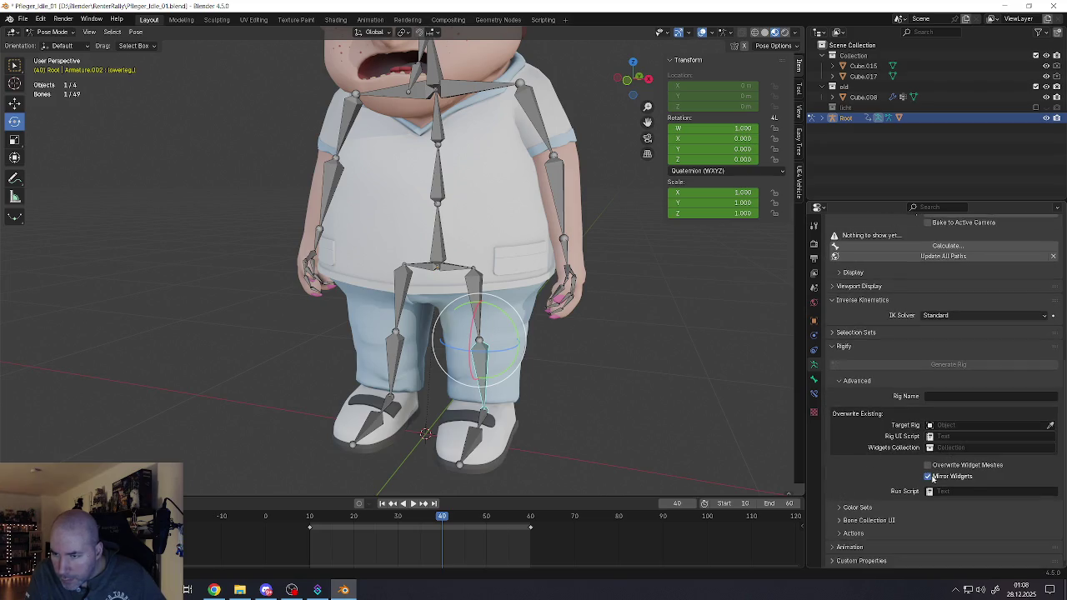
click(840, 507)
scroll(840, 511, down, 3)
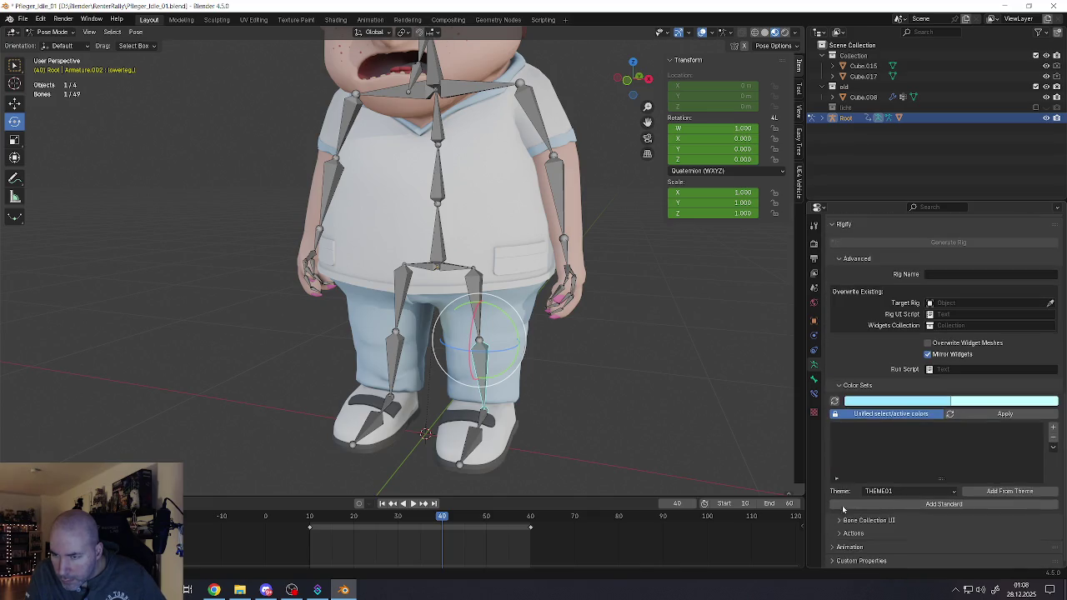
click(840, 387)
click(838, 522)
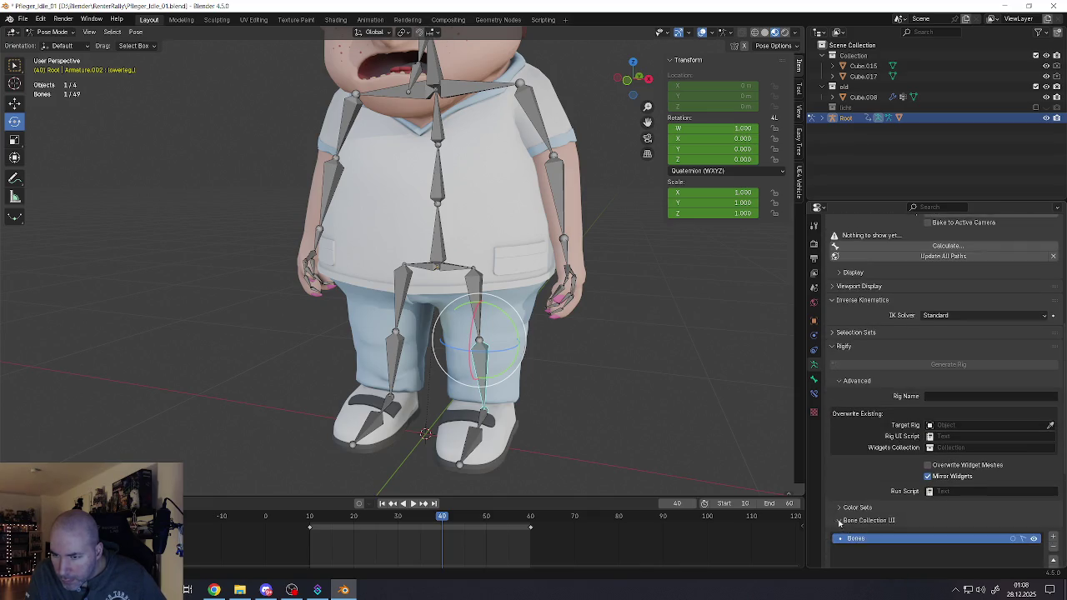
scroll(850, 521, down, 3)
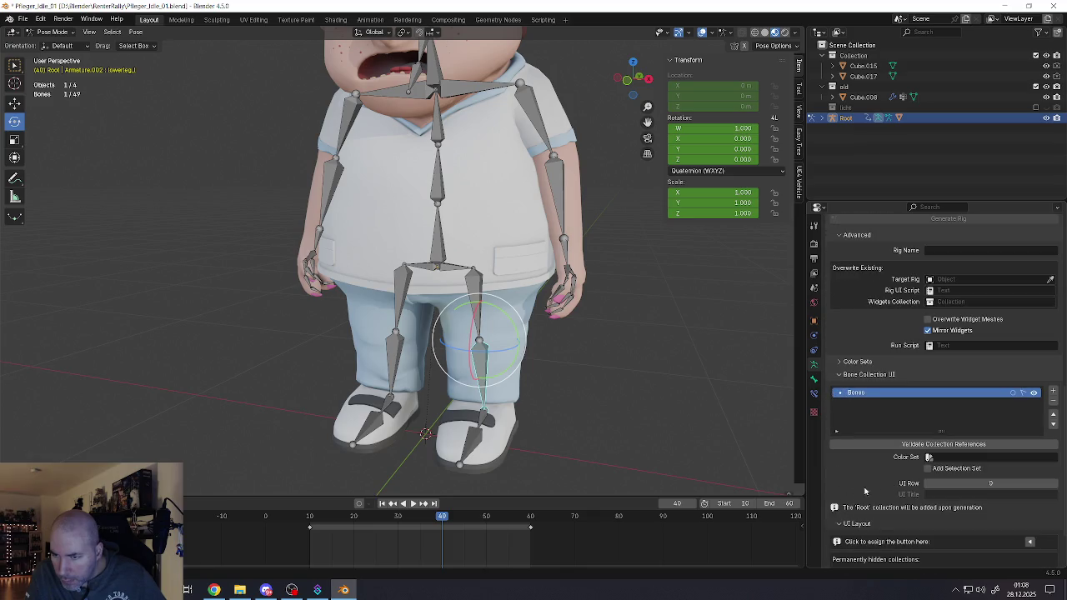
click(839, 375)
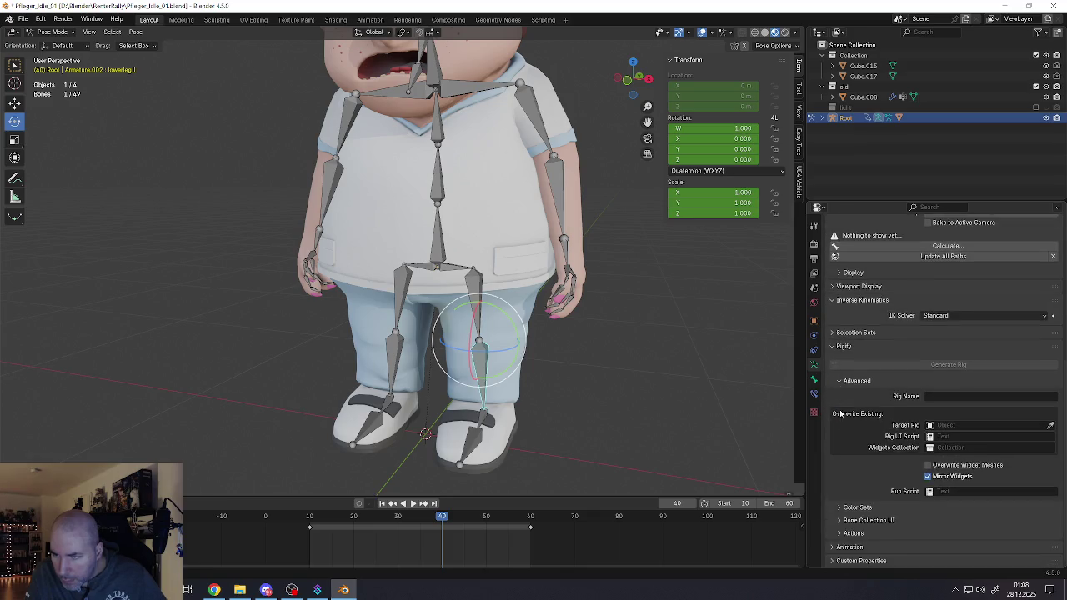
click(839, 534)
scroll(850, 523, down, 2)
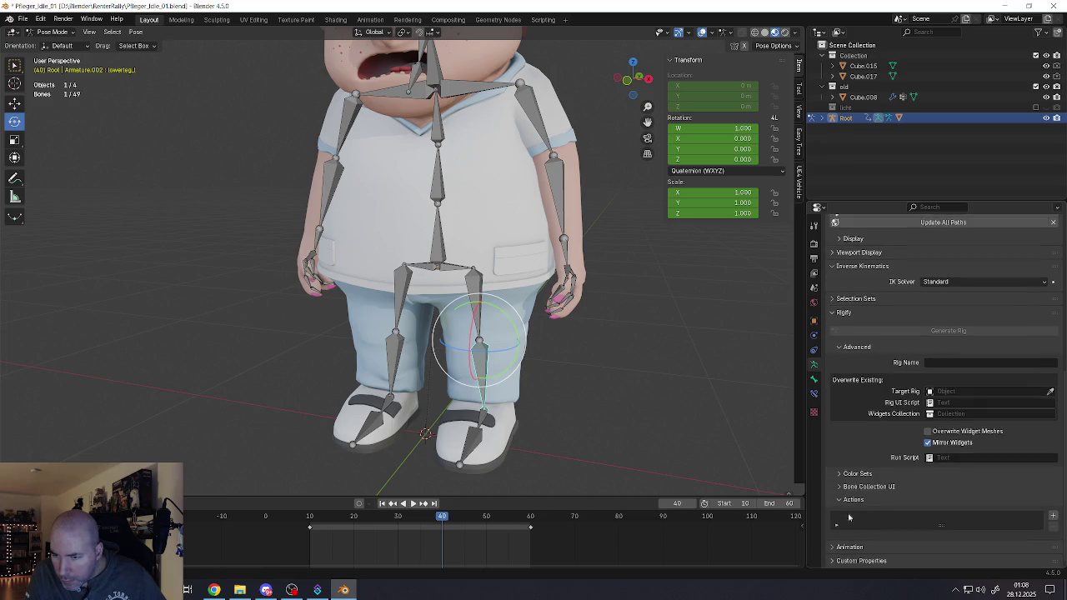
click(841, 500)
click(842, 548)
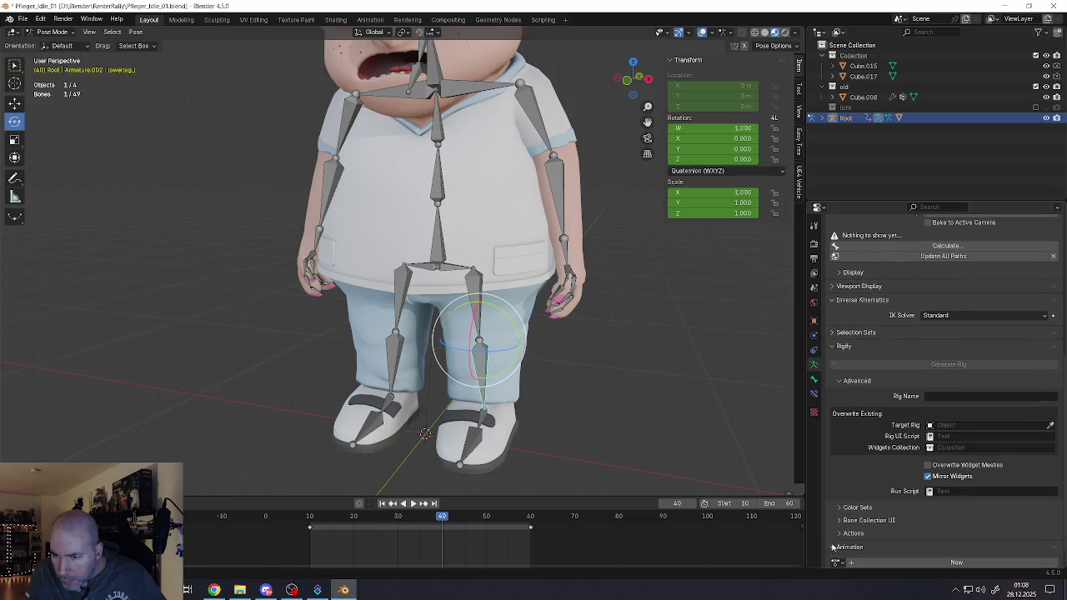
click(840, 528)
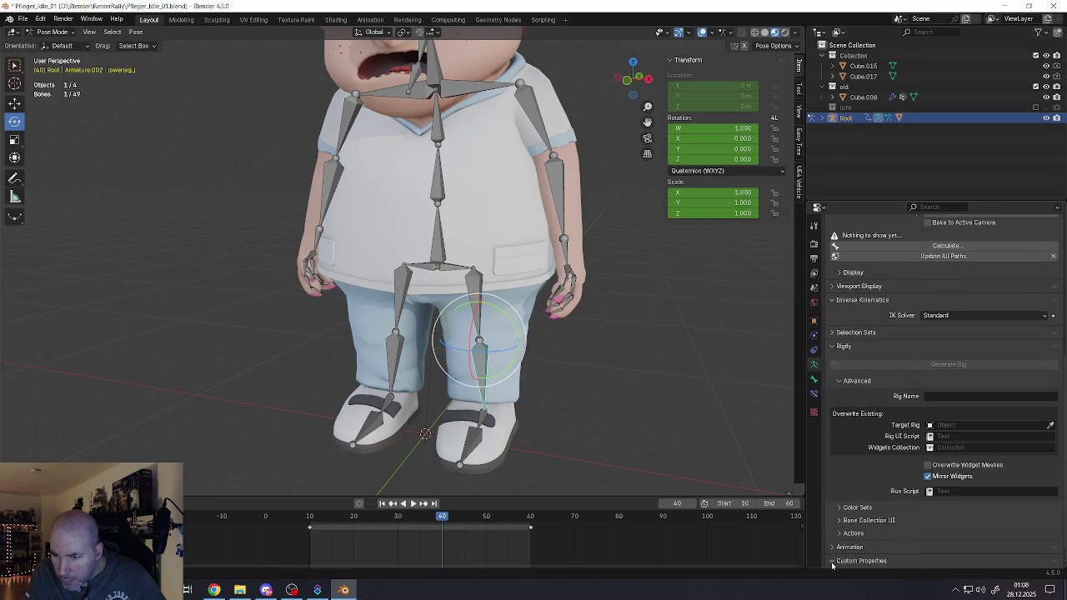
click(835, 564)
click(838, 537)
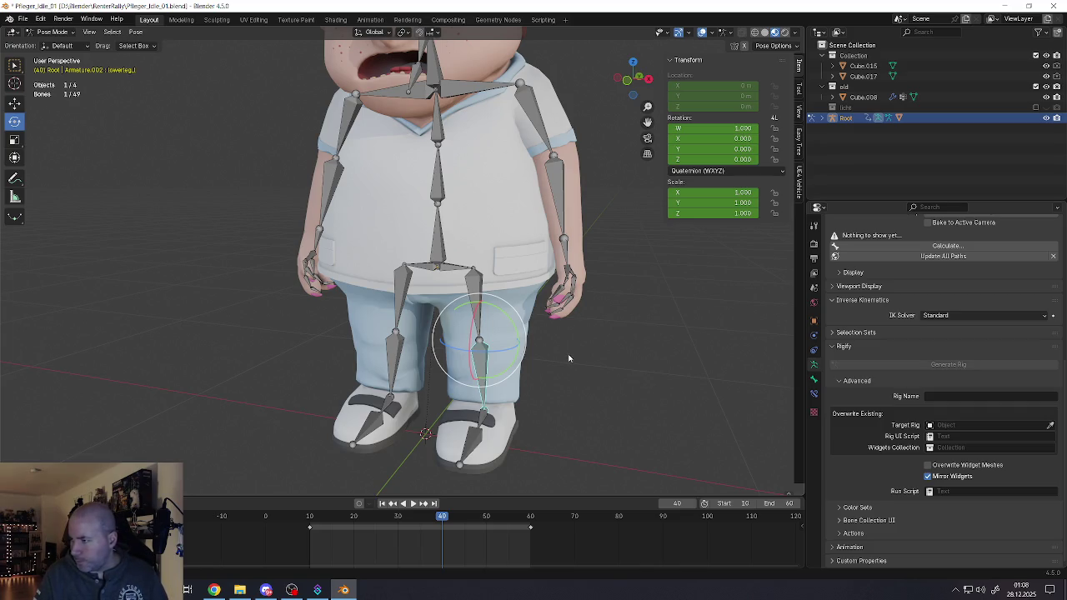
mouse_move(529, 358)
shift+middle_down()
mouse_move(568, 351)
mouse_move(539, 346)
shift+middle_up()
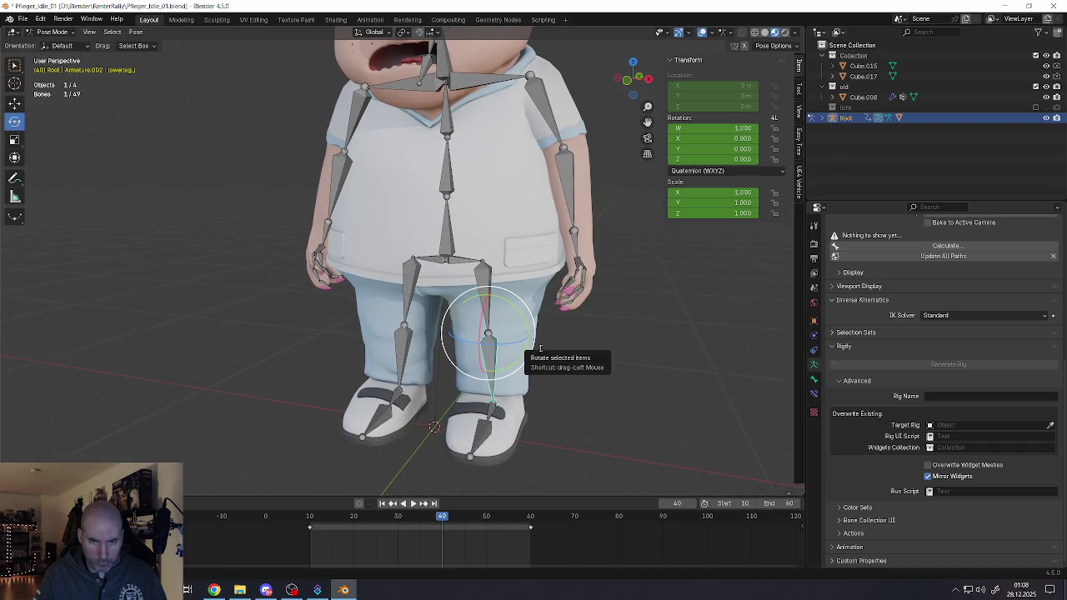
key(F3)
text(stiff)
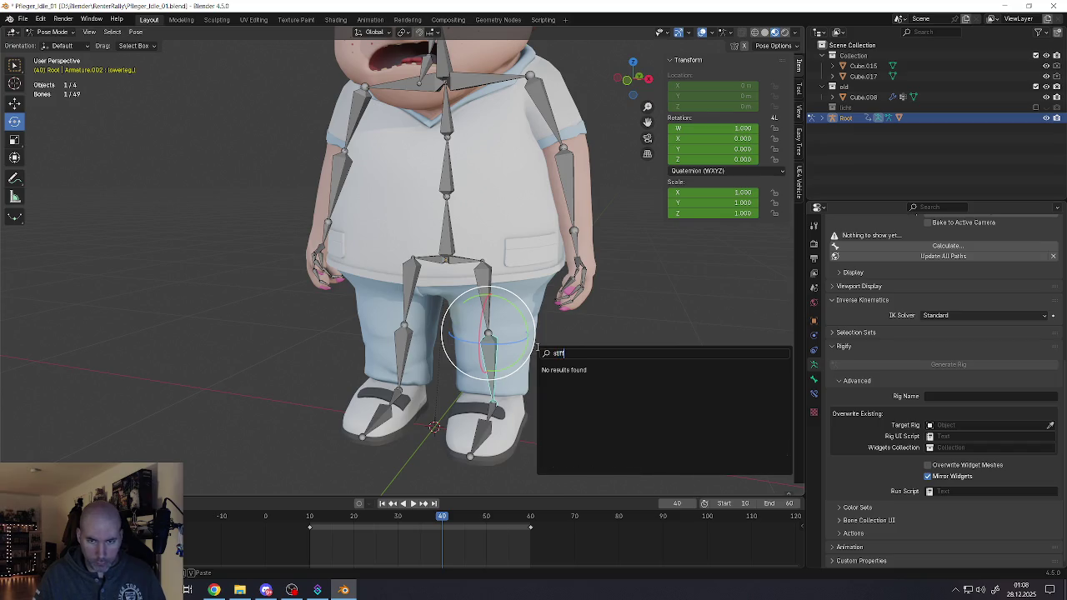
key(BackSpace)
key(BackSpace)
key(BackSpace)
key(BackSpace)
key(BackSpace)
key(Escape)
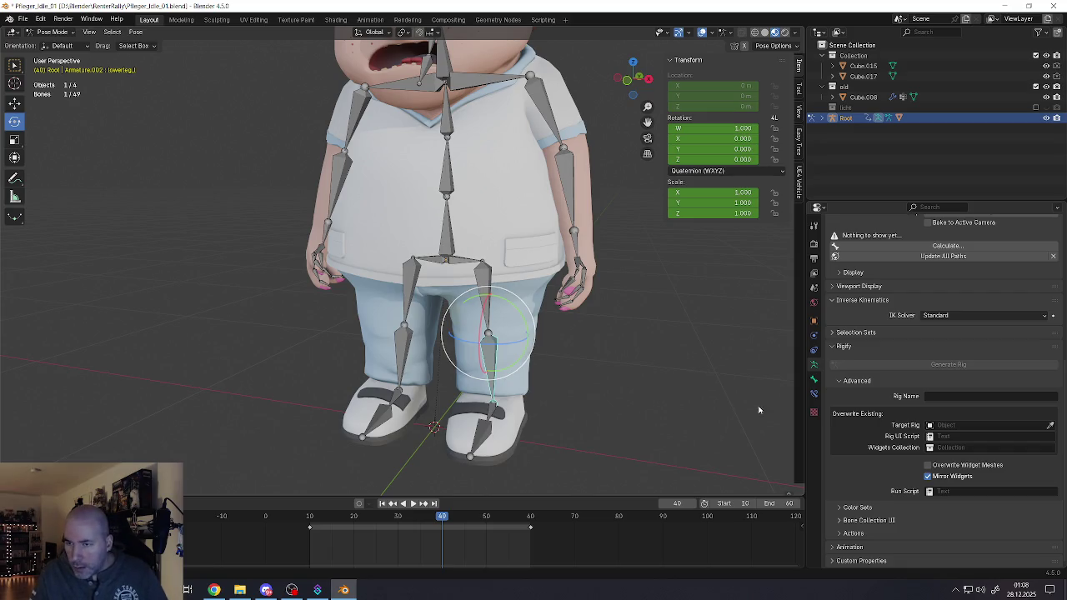
scroll(853, 385, up, 3)
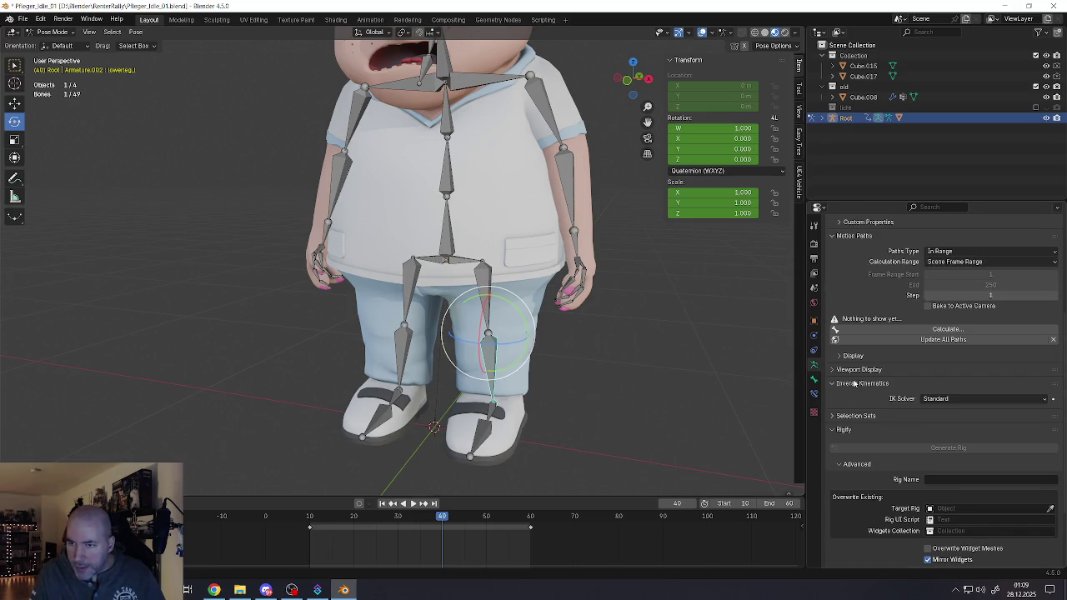
click(832, 384)
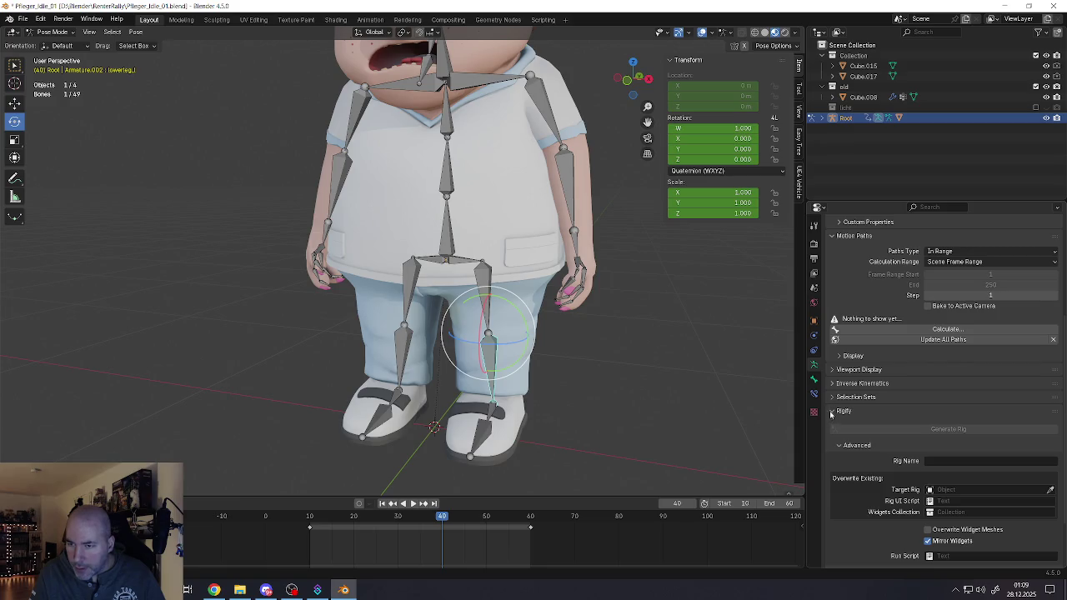
click(832, 412)
scroll(834, 417, up, 3)
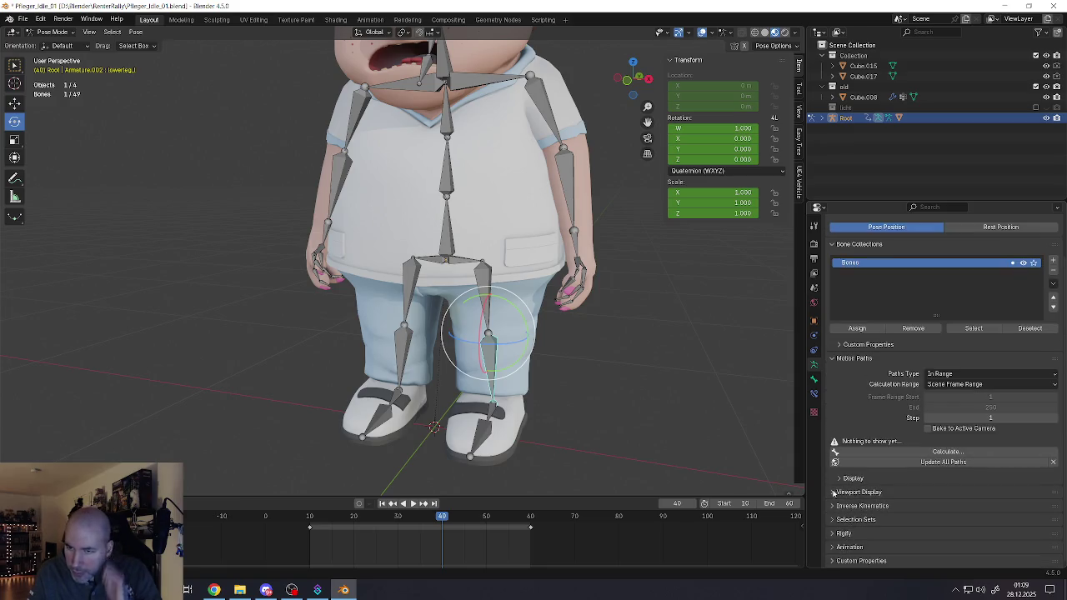
click(814, 381)
Step: Expand the lower leg's Bendy Bones settings and check its Inherit Scale options
scroll(843, 463, down, 6)
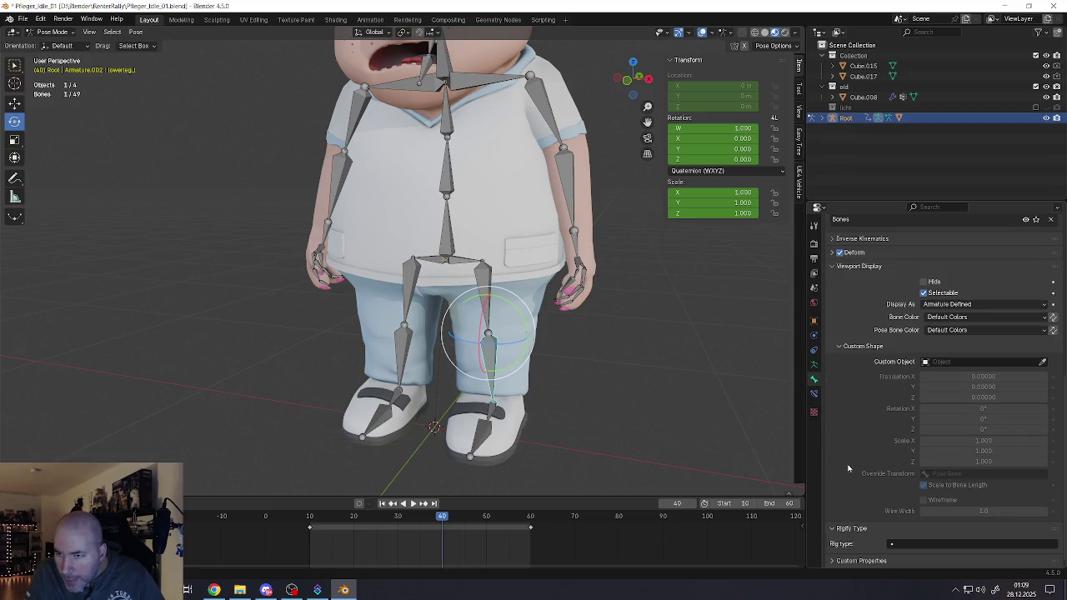
scroll(850, 454, up, 7)
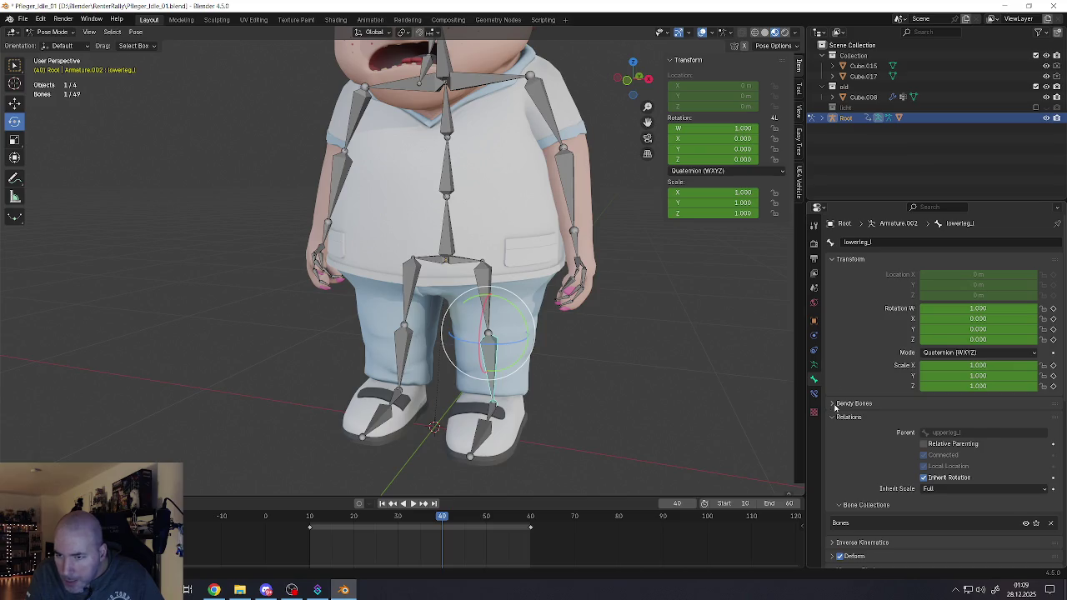
scroll(835, 408, down, 1)
click(832, 383)
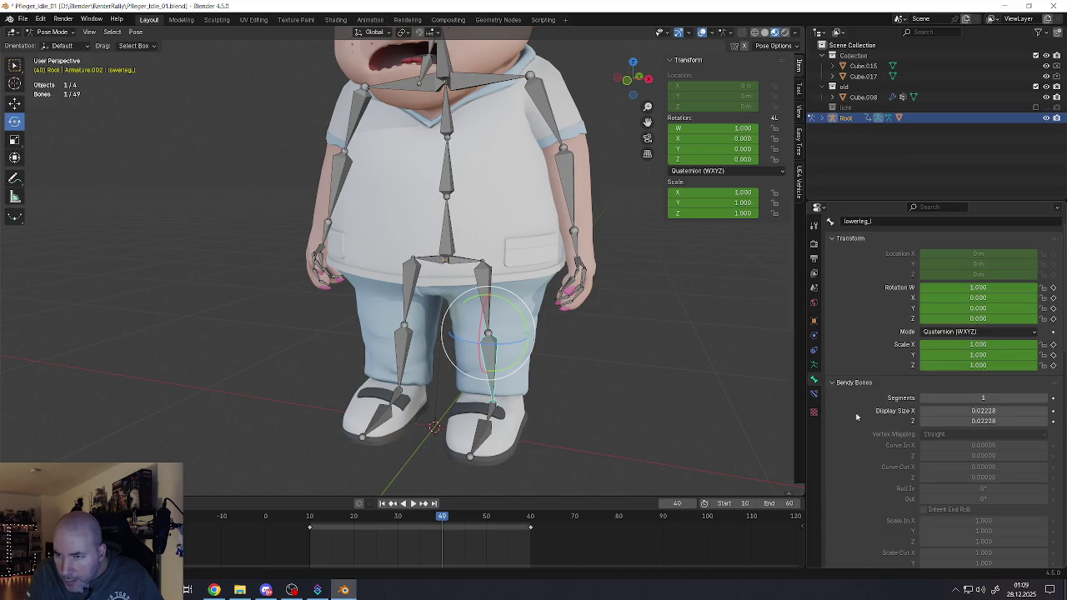
scroll(857, 412, down, 3)
scroll(857, 411, down, 2)
scroll(858, 412, down, 2)
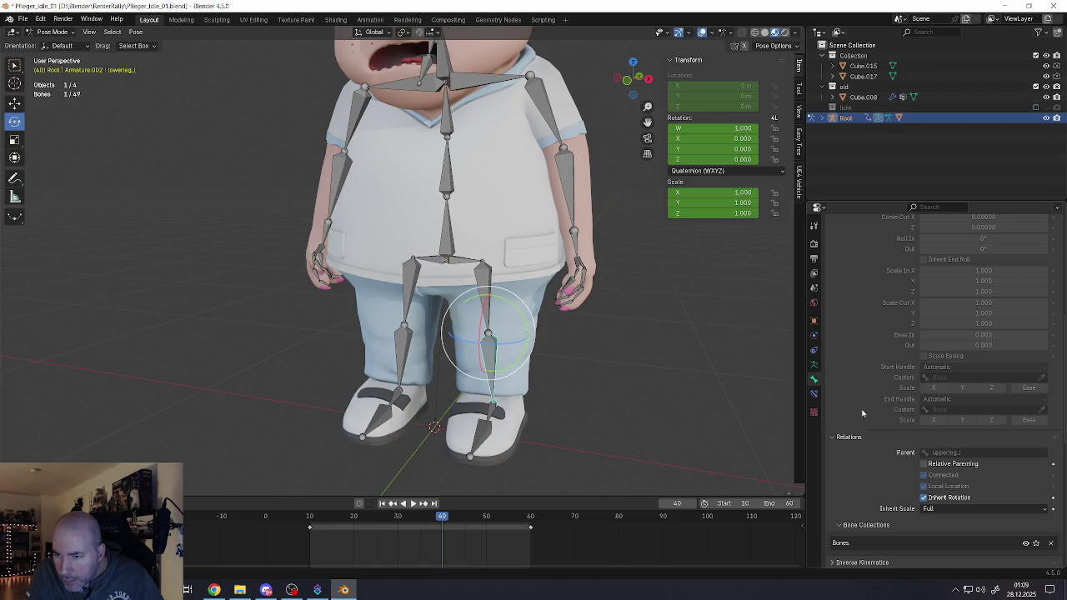
scroll(863, 412, down, 2)
scroll(867, 408, down, 1)
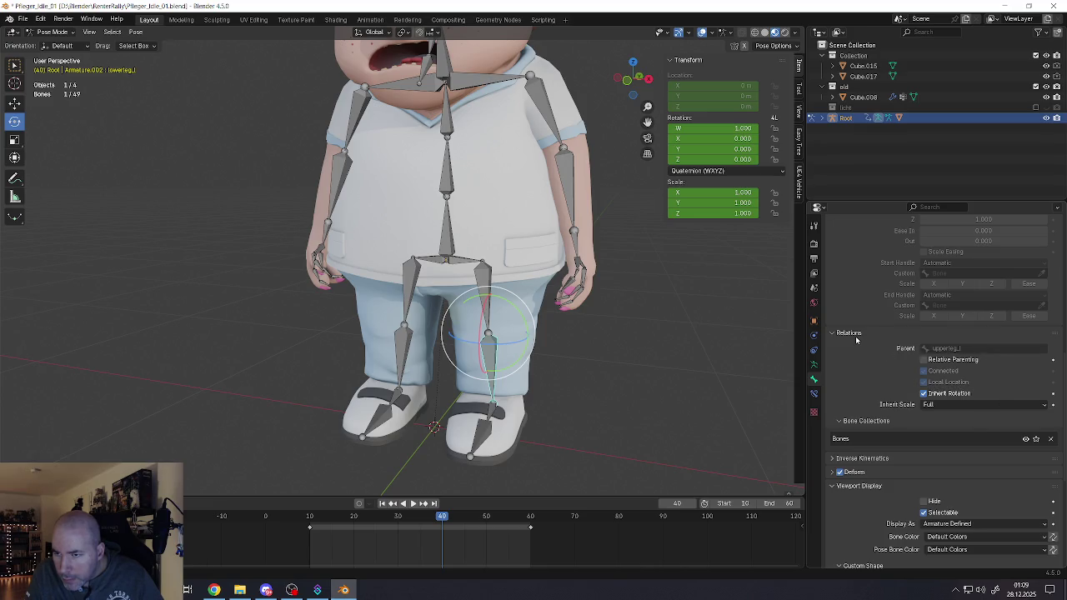
click(932, 405)
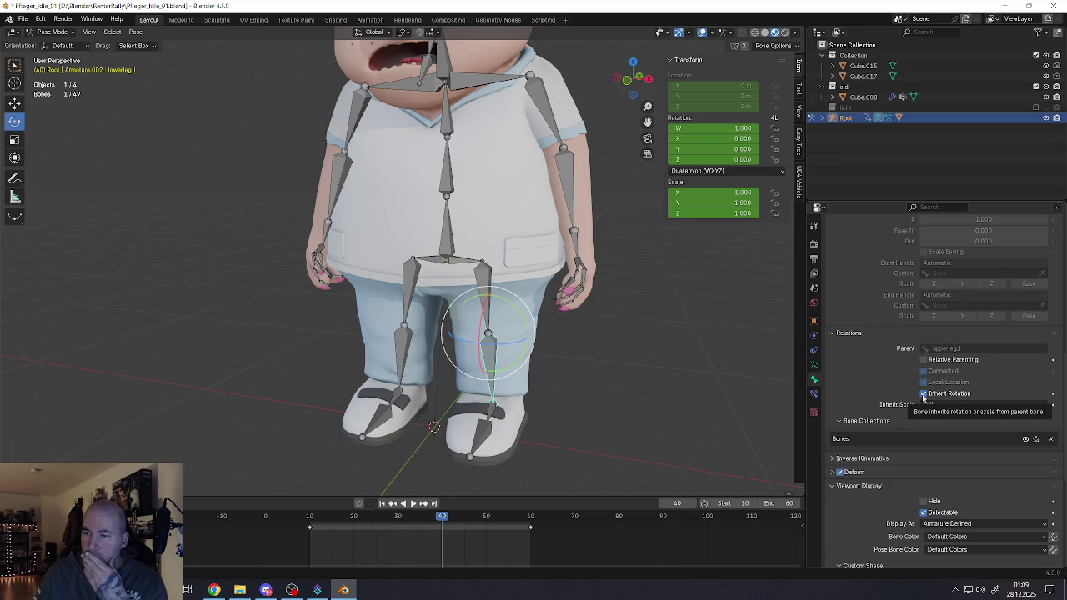
Step: Toggle the lower leg's rotation inheritance off and back on, then return to frame 40
click(923, 395)
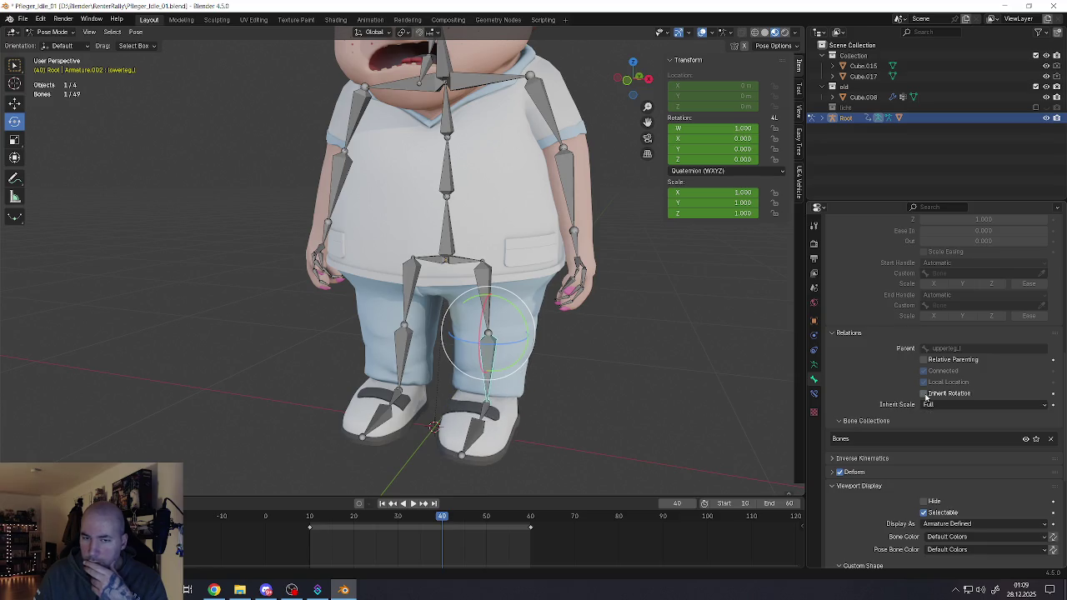
click(924, 395)
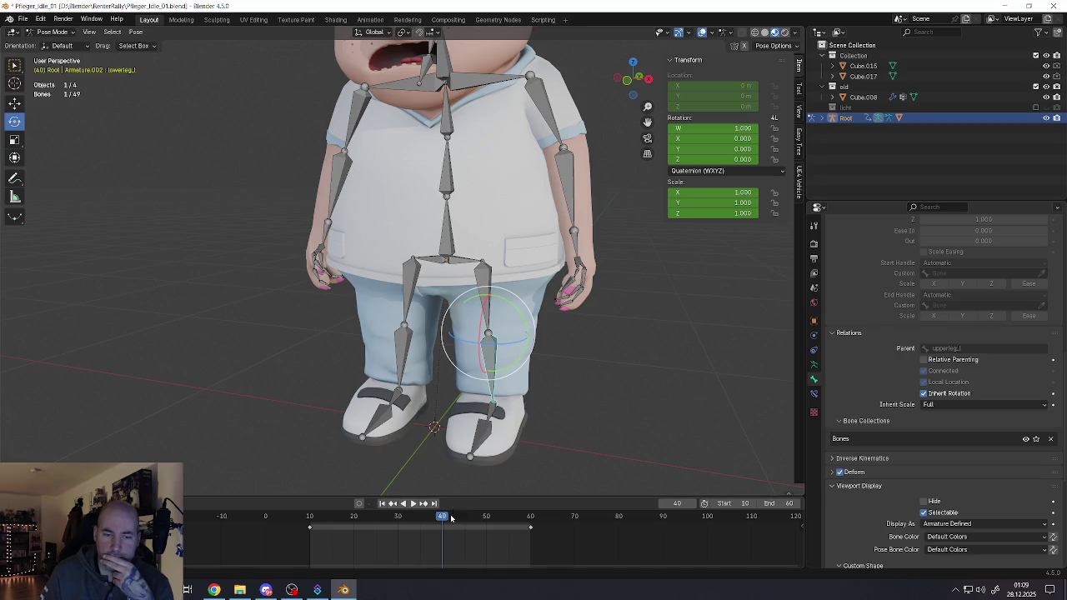
drag(451, 518, 422, 518)
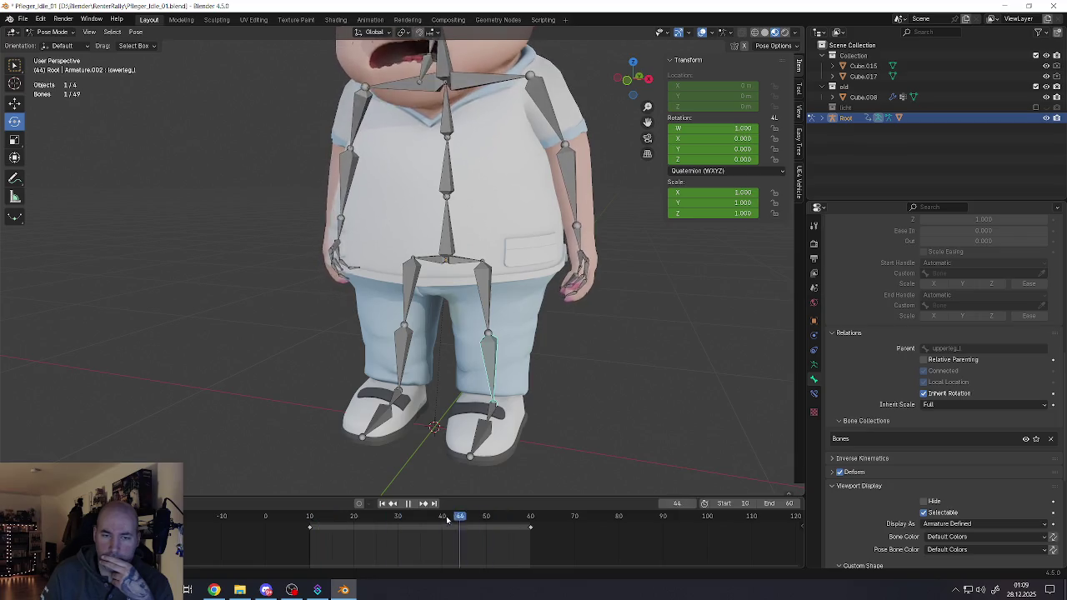
key(space)
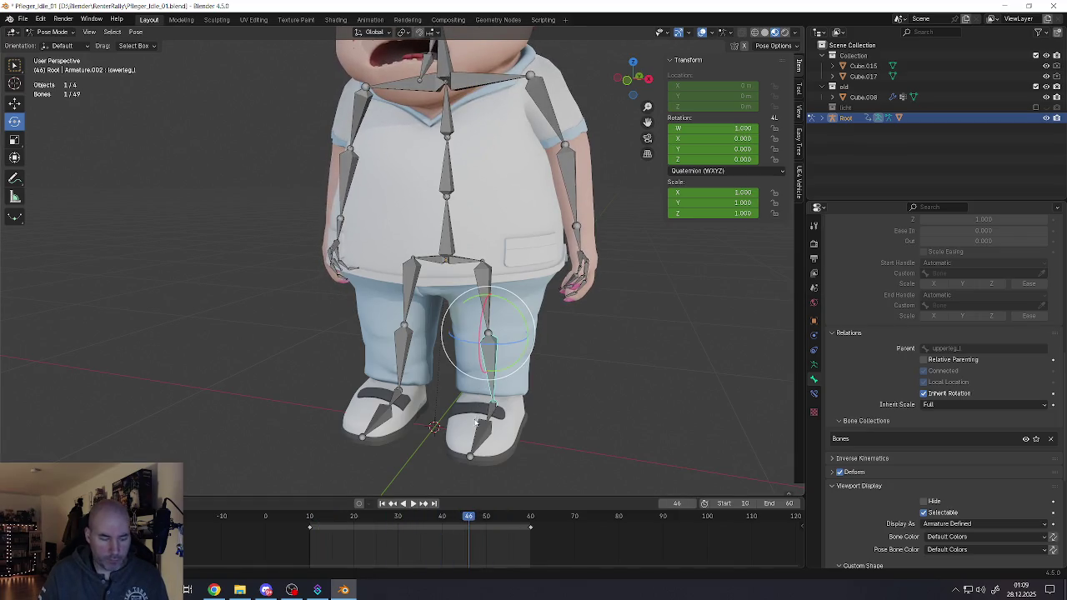
key(a)
drag(469, 518, 443, 519)
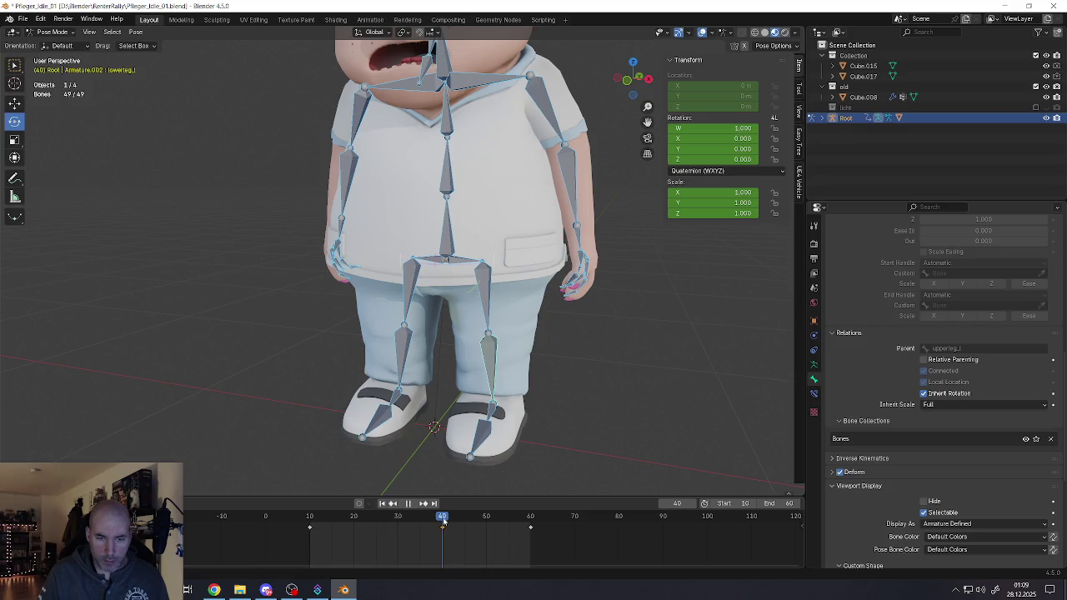
Step: Reselect the lower-leg bone and bring its Relations and Viewport Display sections into view
click(486, 351)
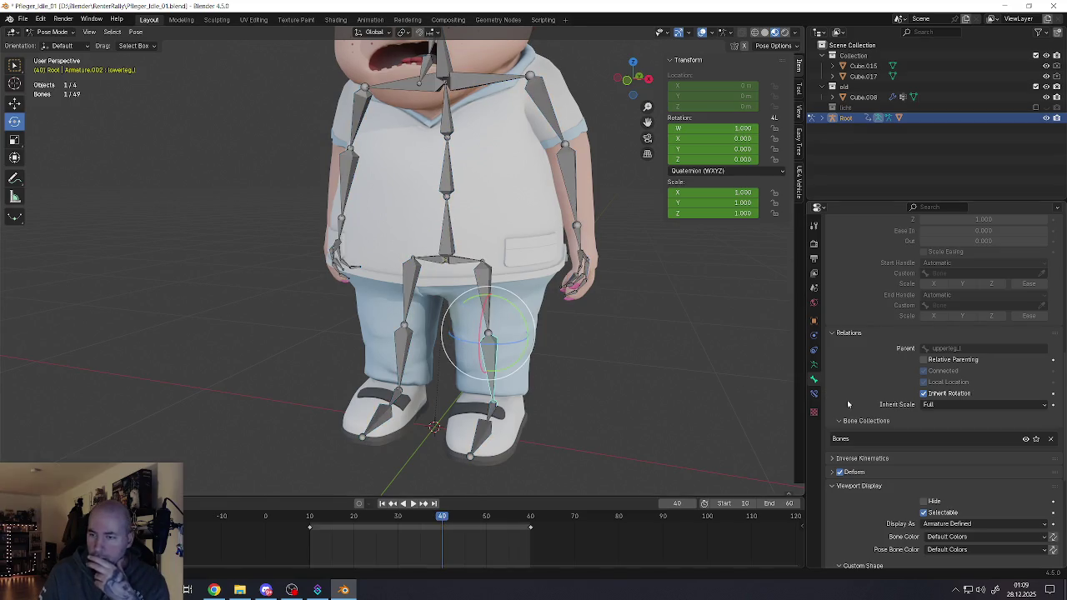
scroll(866, 447, down, 3)
scroll(867, 444, down, 3)
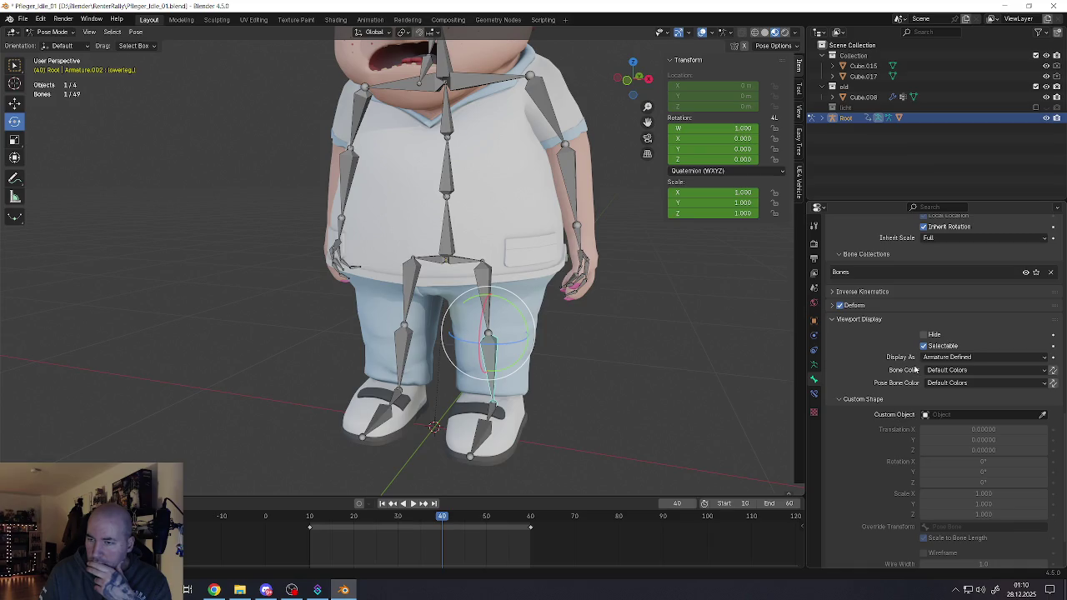
scroll(930, 372, up, 1)
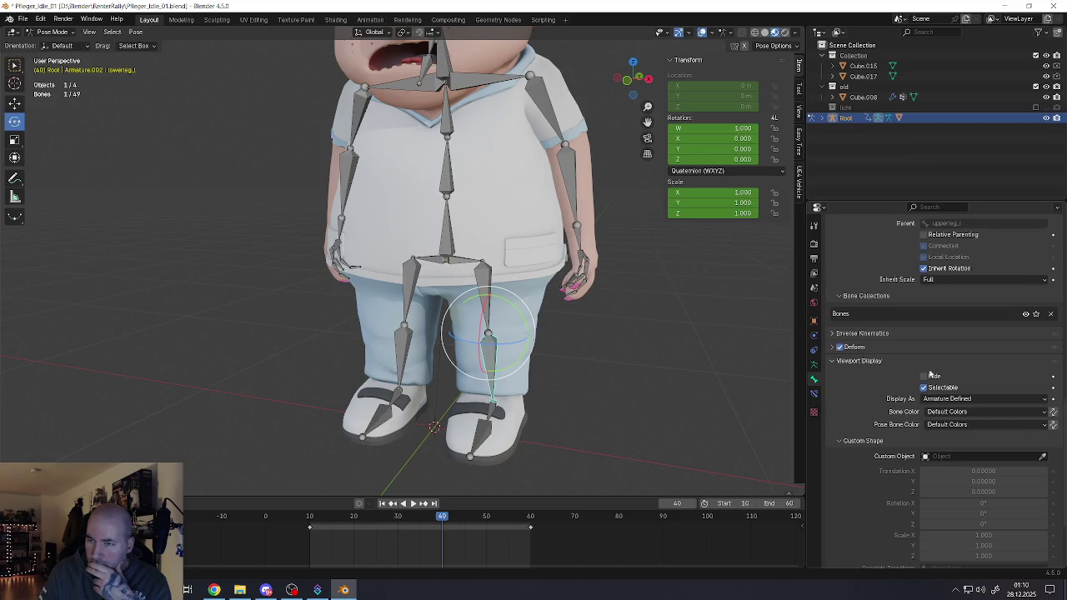
Step: Set the first lower leg's IK Stiffness X, Y and Z to 0.990
click(831, 333)
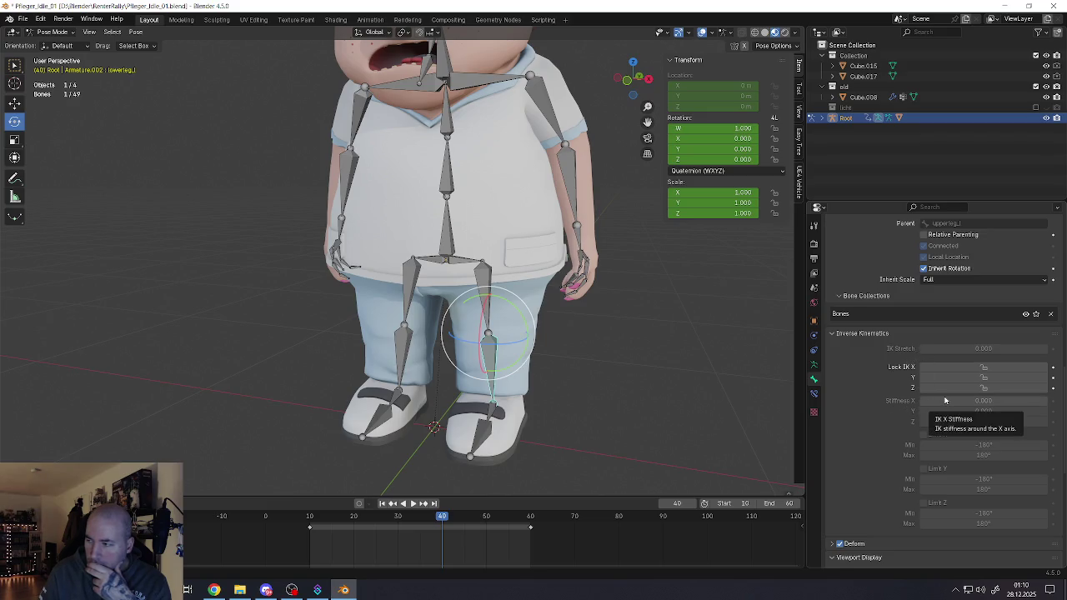
click(950, 401)
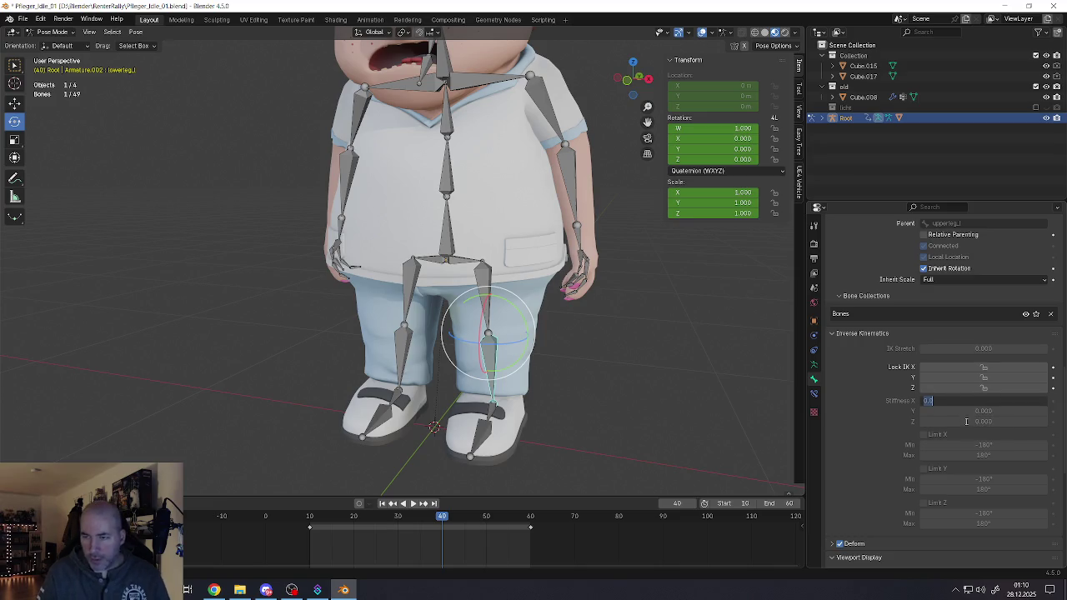
text(0.99)
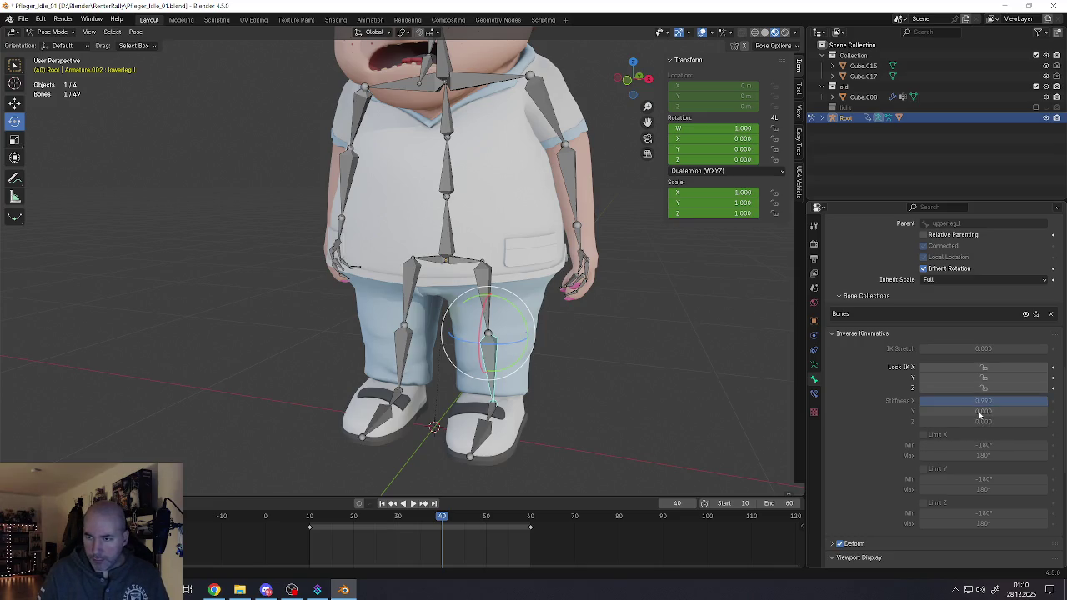
click(977, 411)
text(10.99)
key(Tab)
text(0.99)
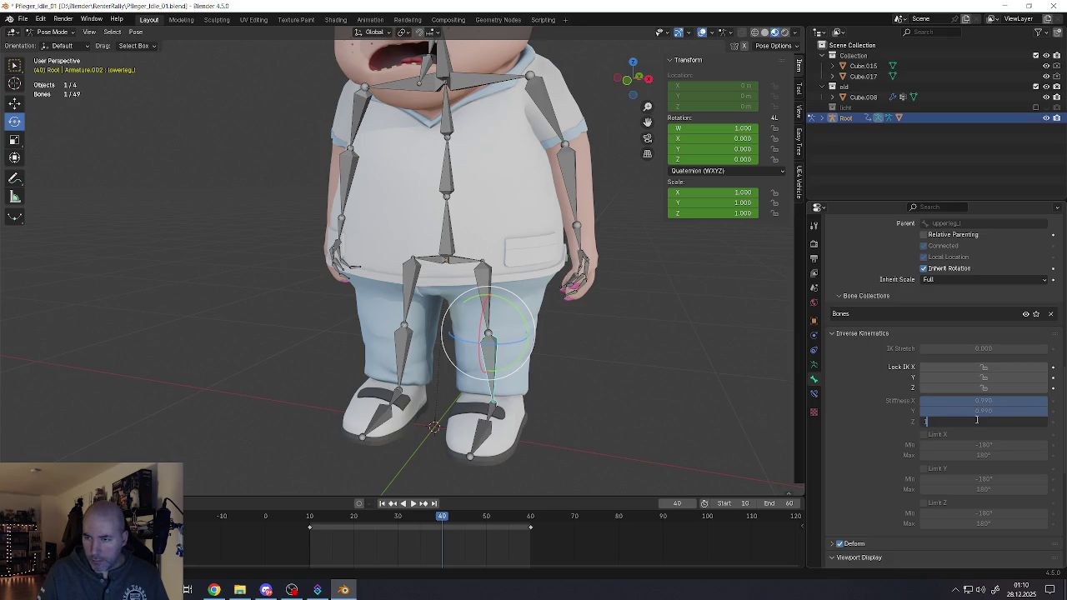
key(Tab)
key(Escape)
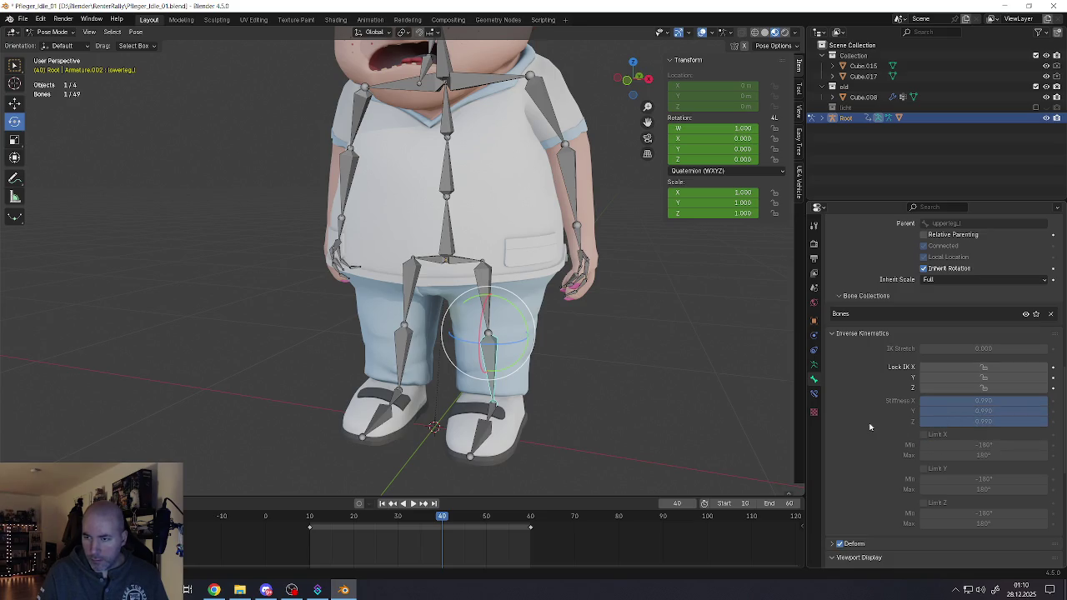
Step: Set the other lower leg's IK Stiffness X, Y and Z to 0.990
click(404, 359)
click(959, 400)
text(0.99)
key(Tab)
text(0.99)
key(Tab)
text(0.99)
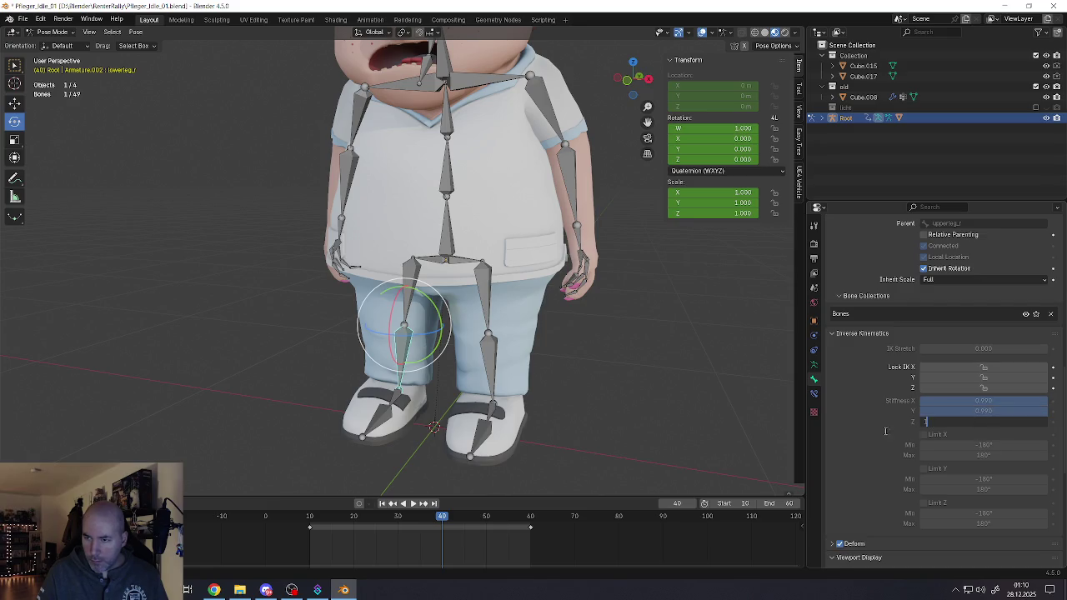
key(Return)
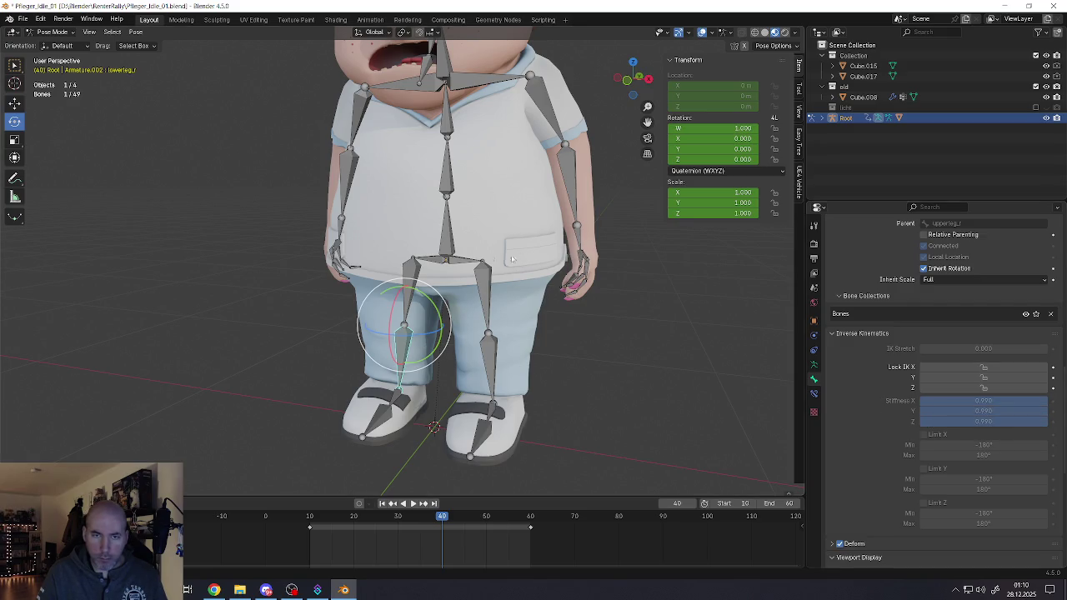
Step: Test-rotate and move spine_01, cancel both, then reselect the leg bones to check stiffness
click(440, 179)
key(r)
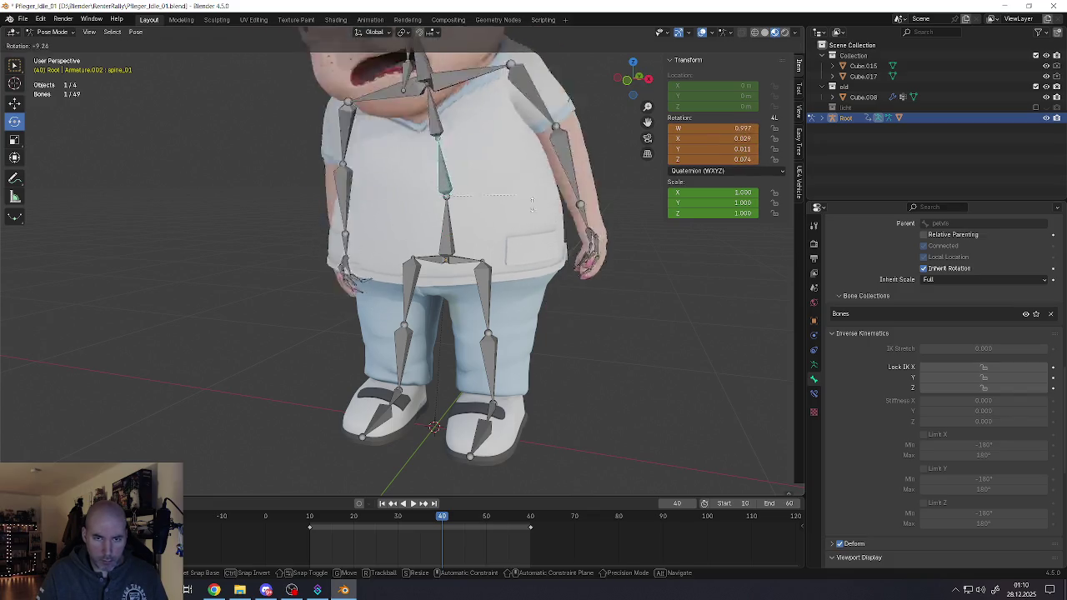
key(Escape)
key(g)
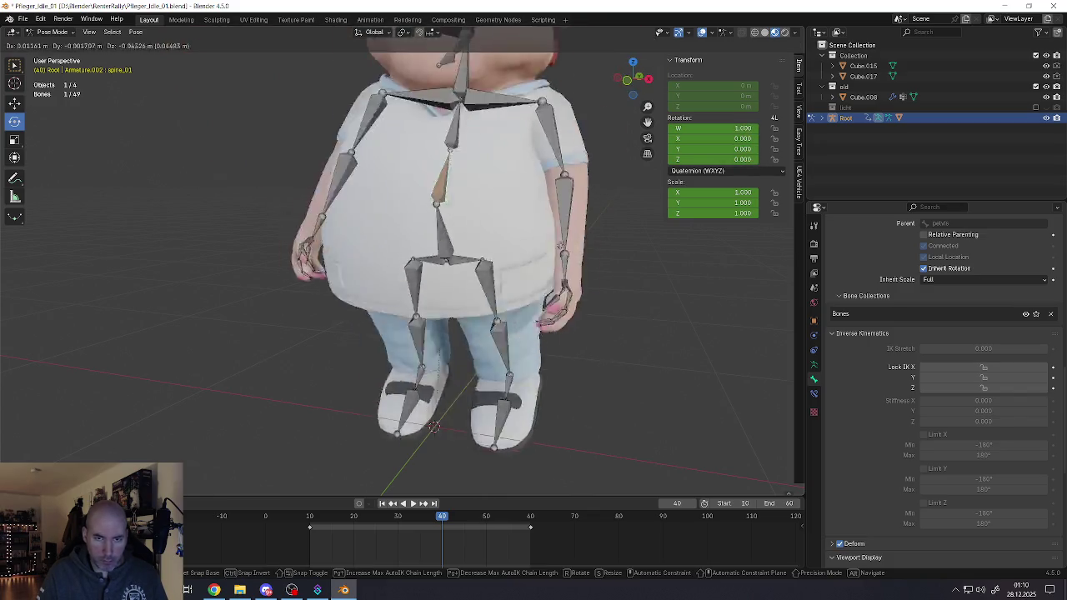
key(Escape)
click(443, 274)
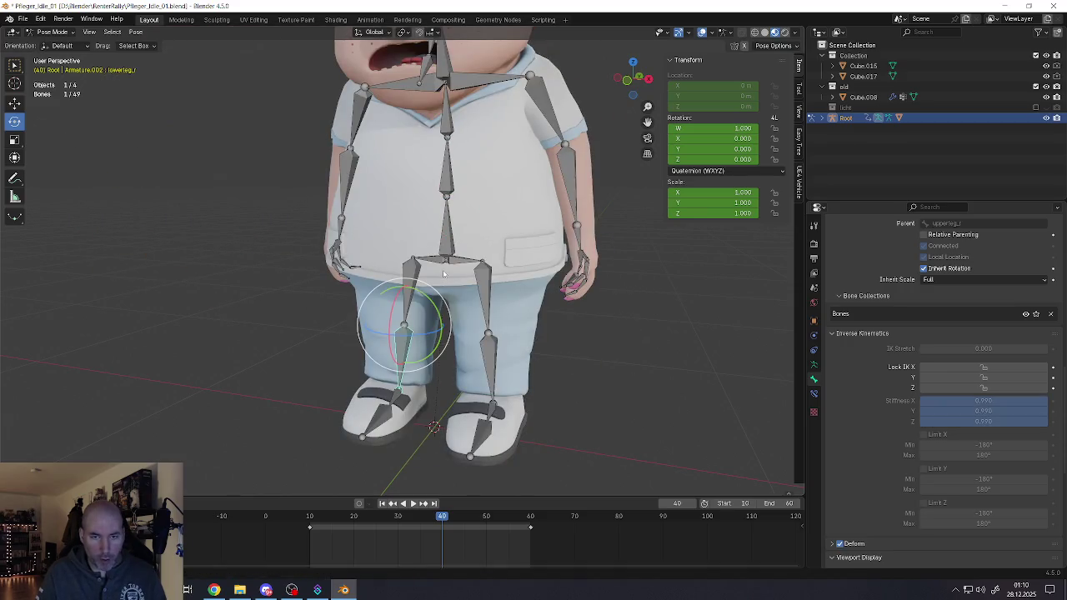
click(446, 271)
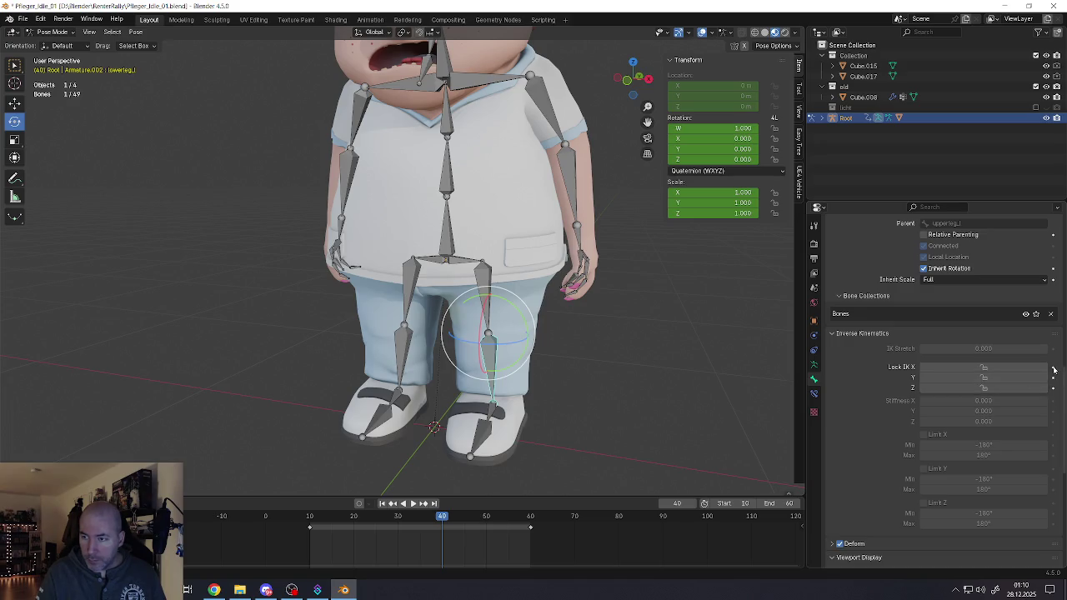
Step: Lock IK rotation on X, Y and Z for both lower-leg bones
drag(1001, 368, 988, 388)
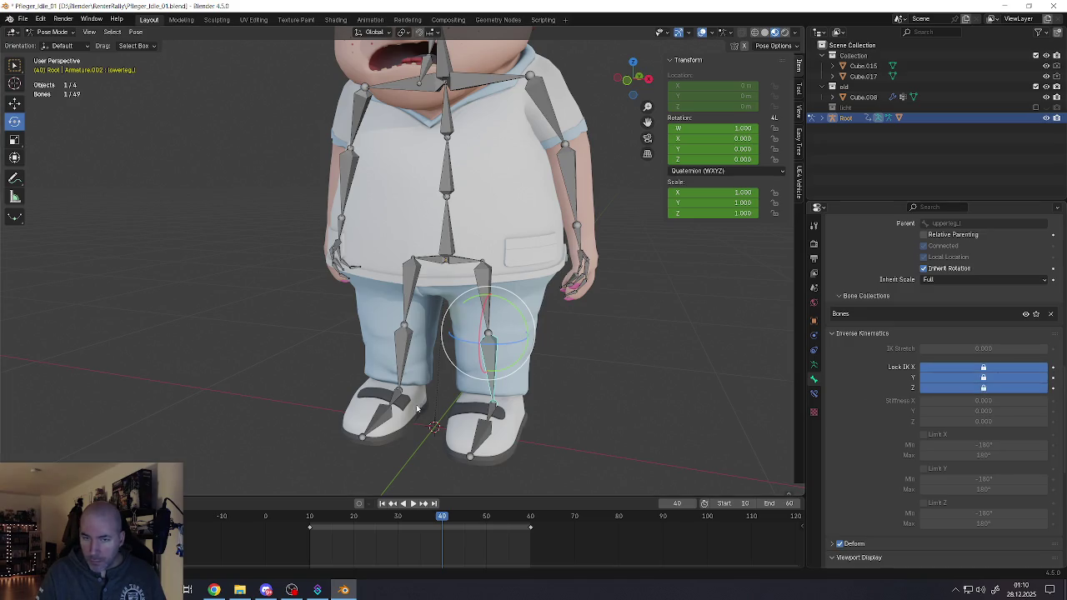
click(406, 362)
drag(984, 368, 958, 387)
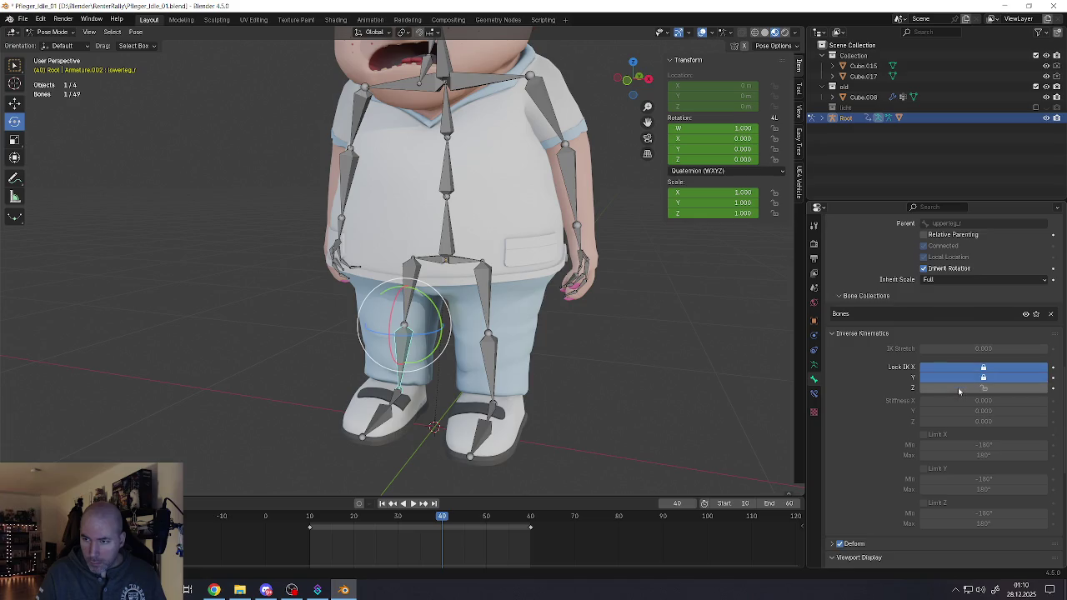
Step: Test Auto-IK moves on spine_01 and lowerarm_l, cancelling each
click(447, 192)
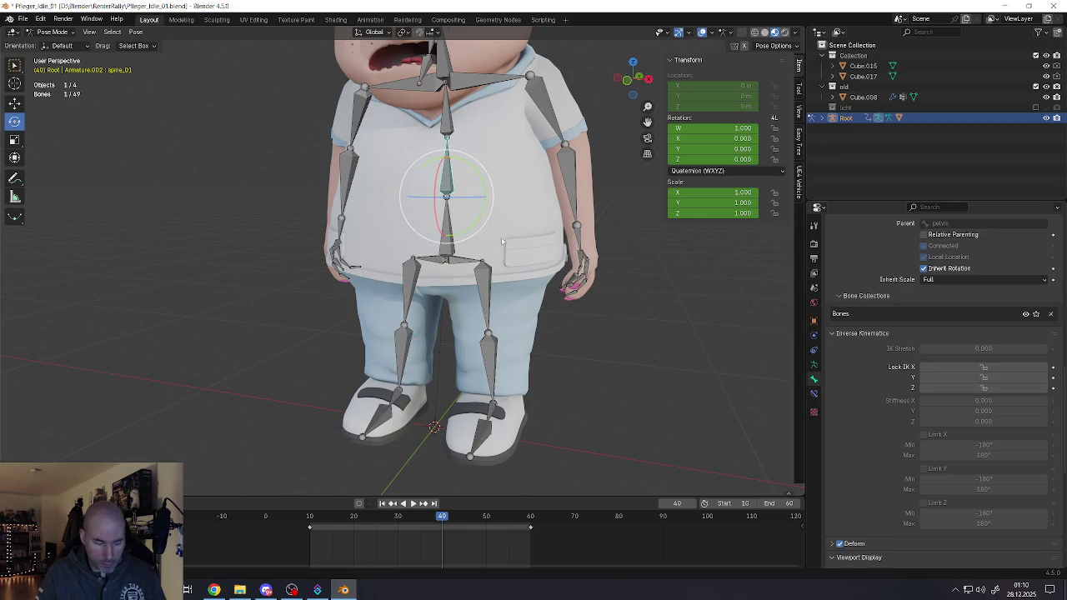
key(g)
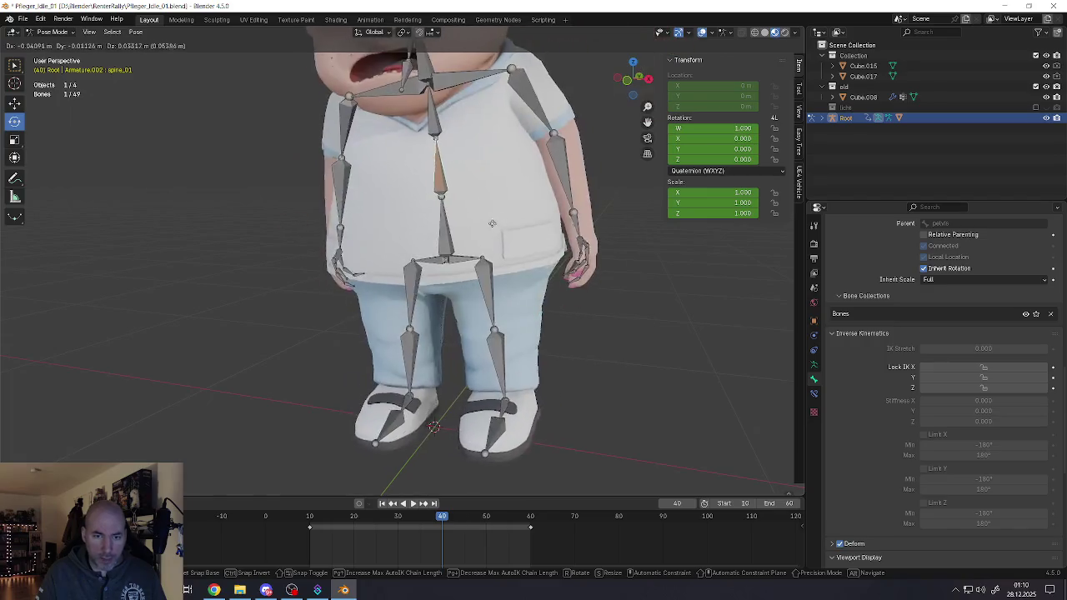
key(Escape)
key(g)
key(Escape)
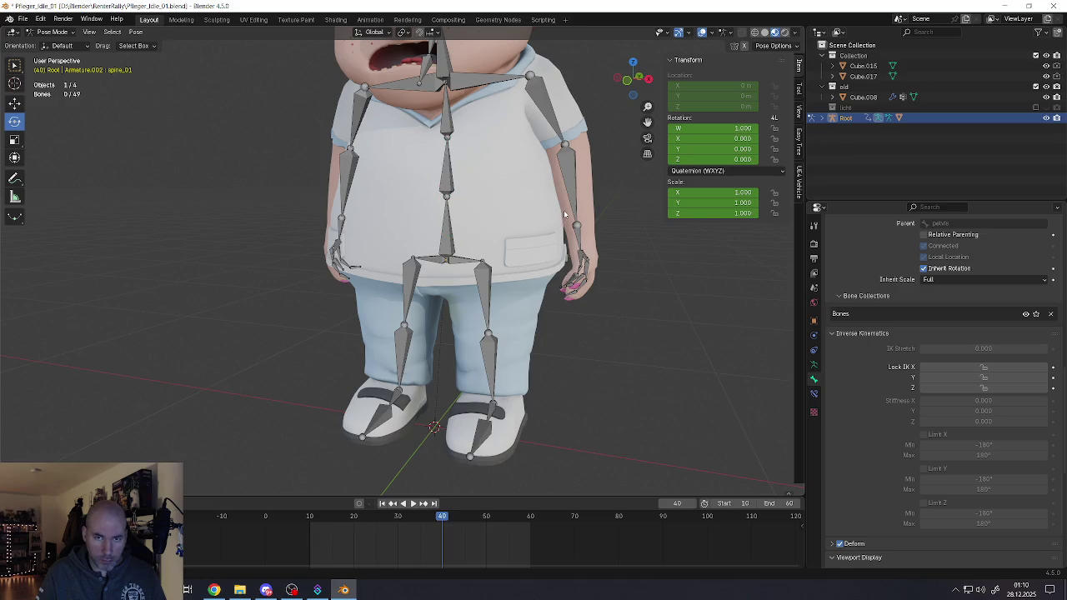
click(573, 210)
key(g)
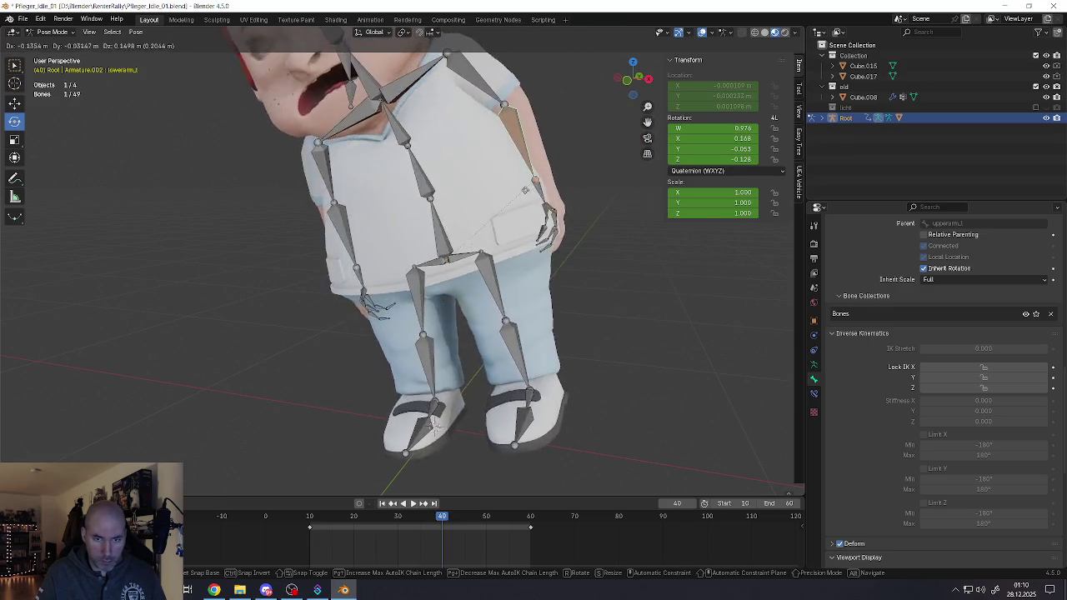
key(Escape)
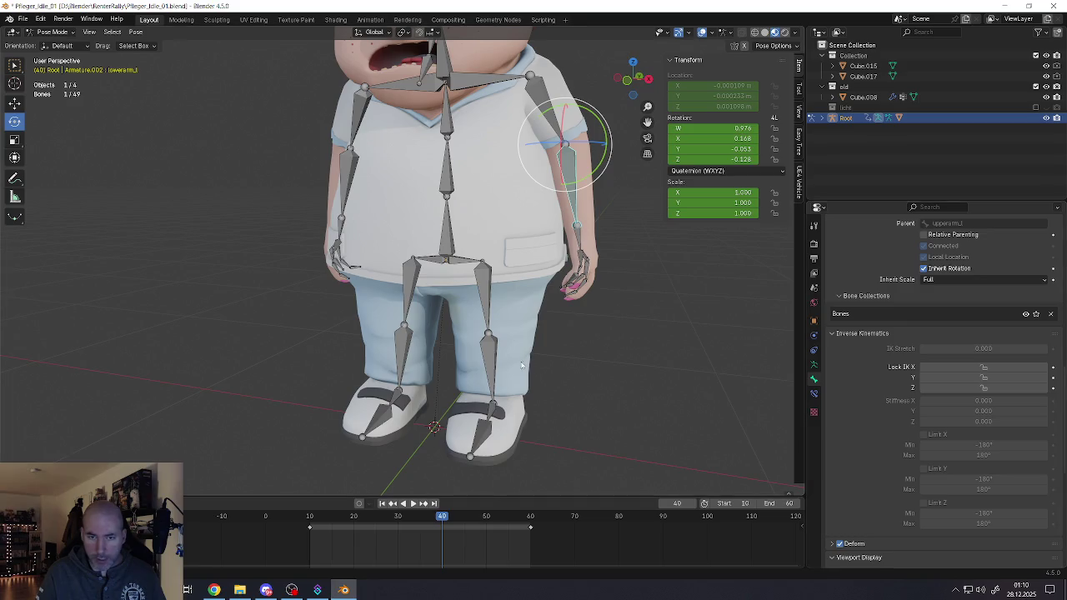
Step: Lock the hip's IK rotation then undo it, test-swing the left forearm, and reselect the hip
click(479, 362)
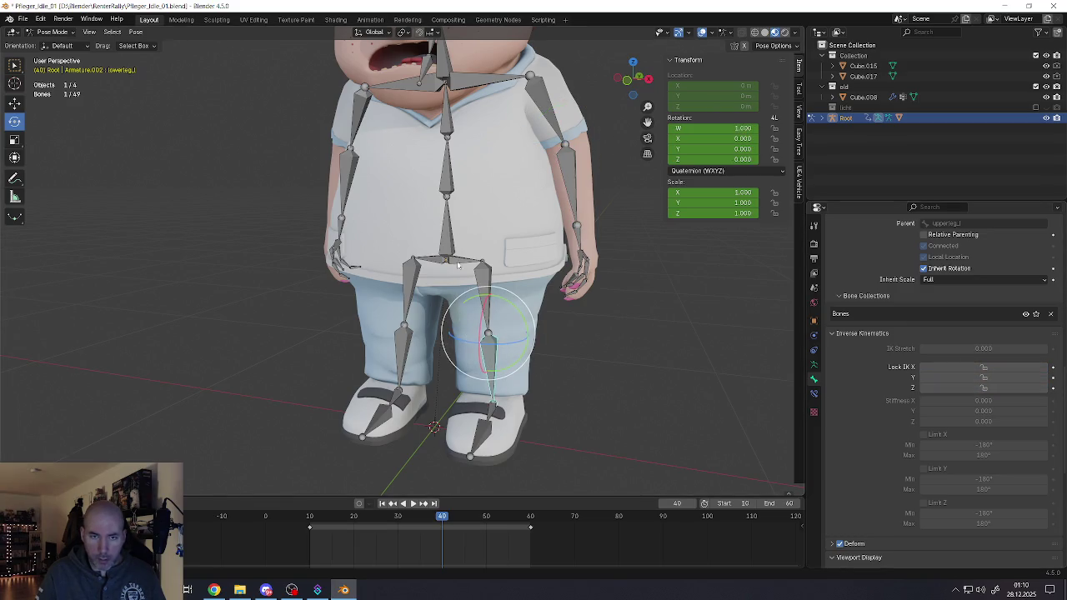
click(430, 265)
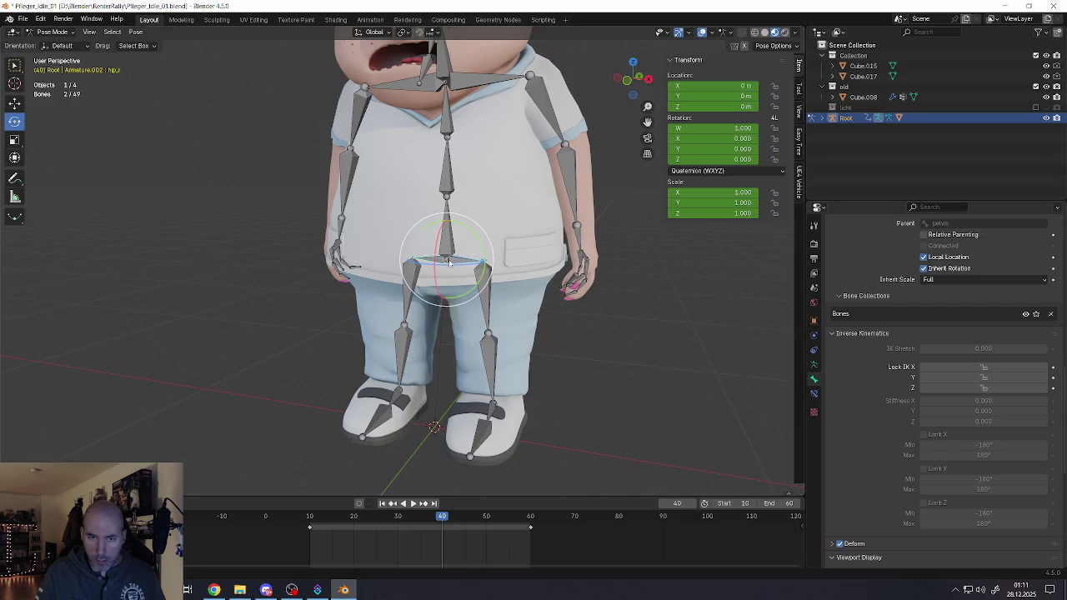
mouse_move(984, 367)
mouse_down()
mouse_move(981, 388)
mouse_move(975, 380)
mouse_up()
key(ctrl+z)
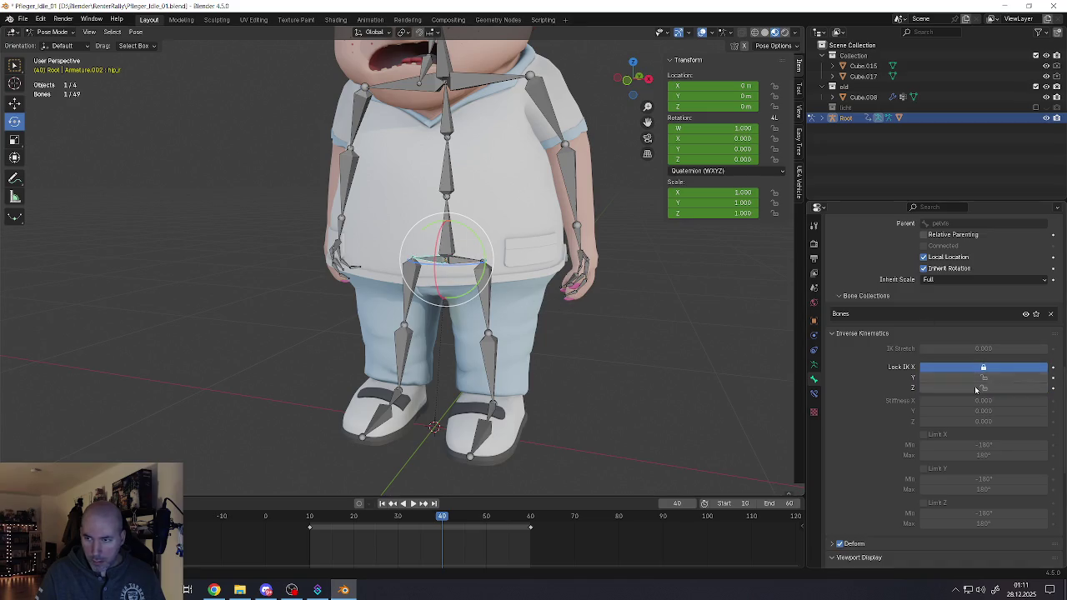
drag(571, 200, 638, 223)
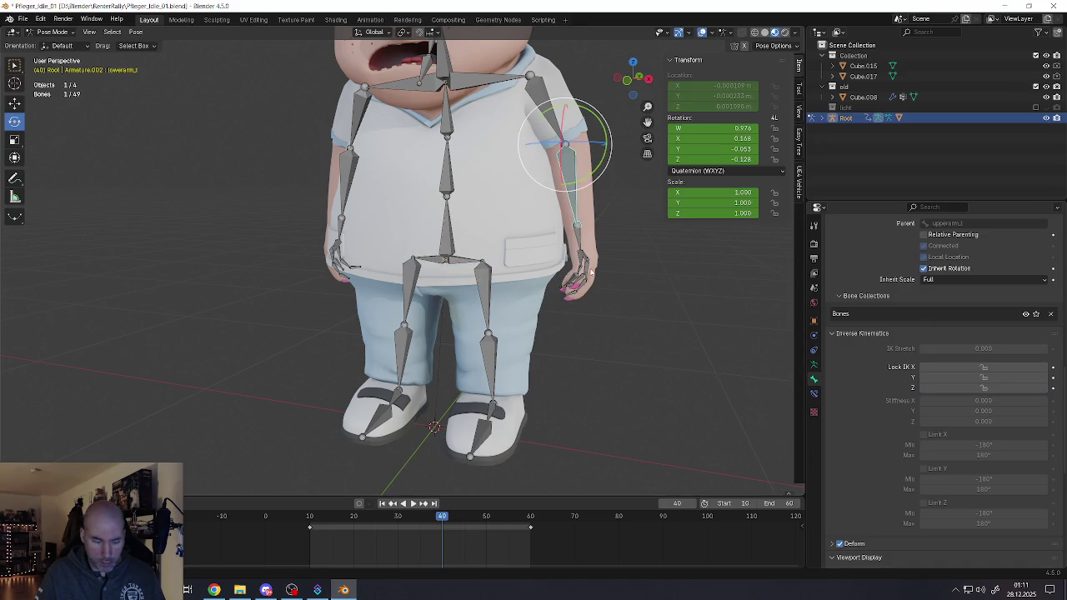
key(Escape)
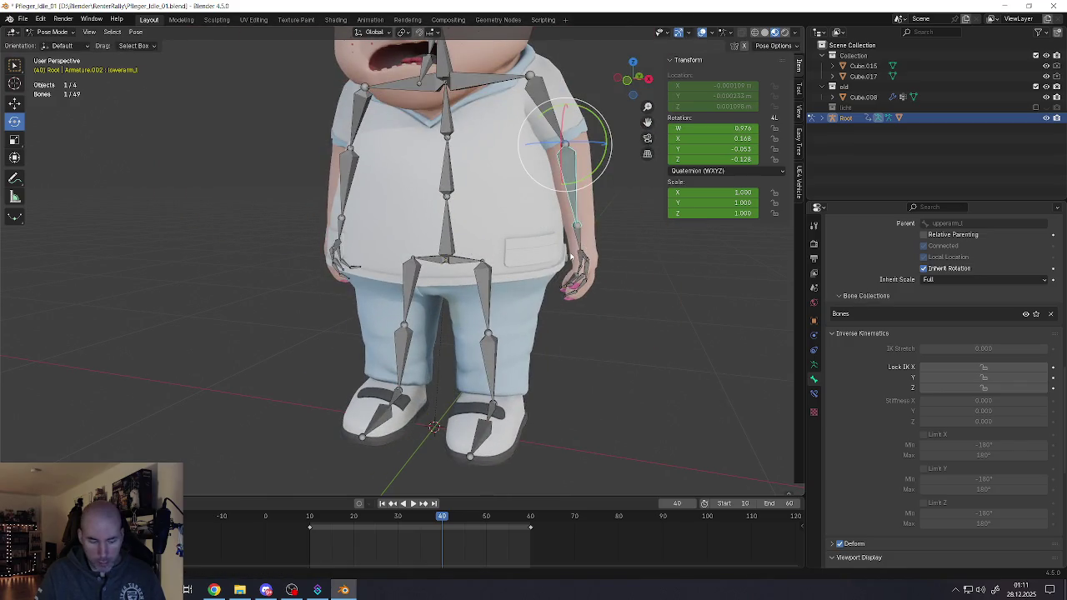
click(467, 263)
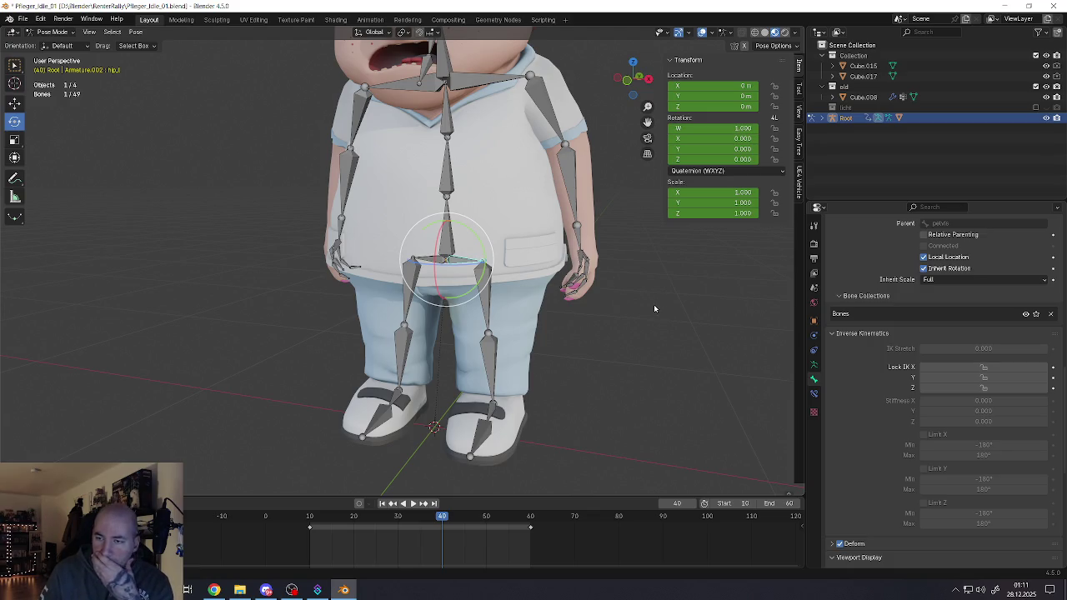
Step: Expand the hip bone's Deform panel, collapse Rigify Type, and scroll back up to Relations
scroll(921, 367, down, 5)
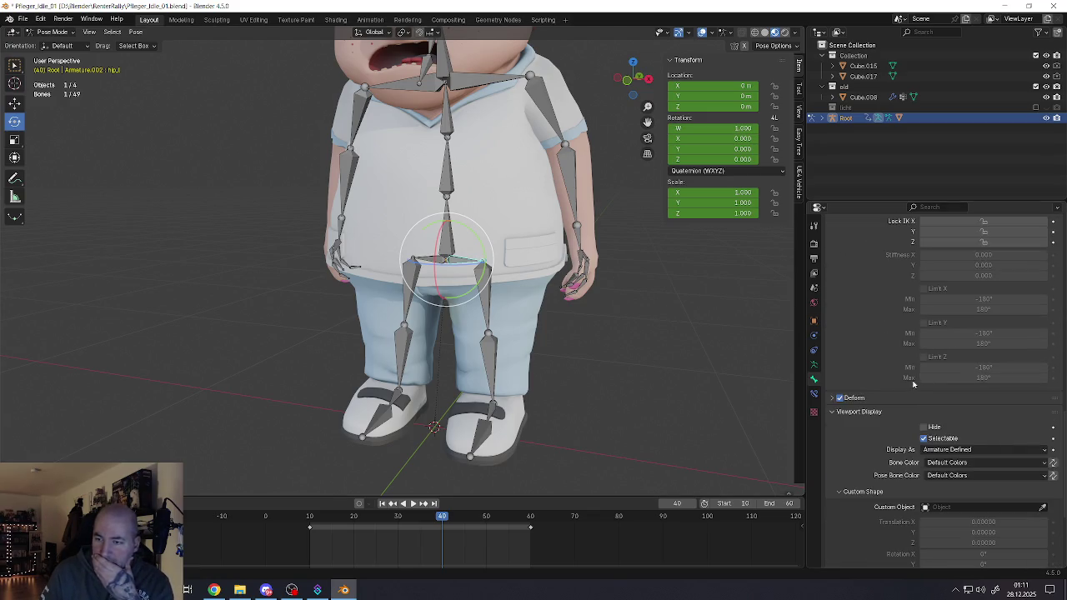
click(833, 399)
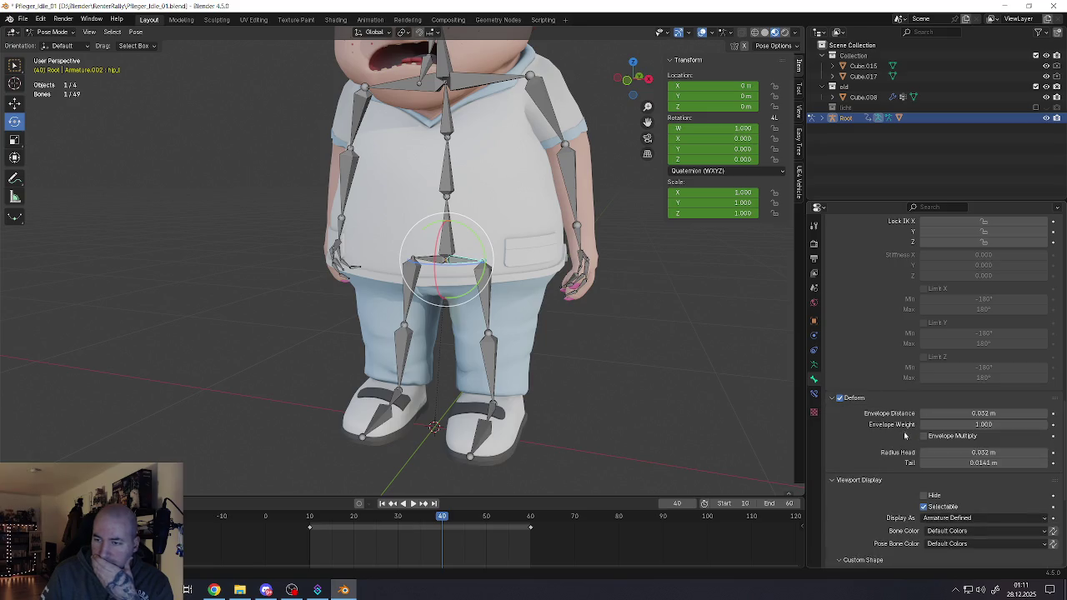
scroll(882, 440, down, 3)
scroll(870, 432, down, 2)
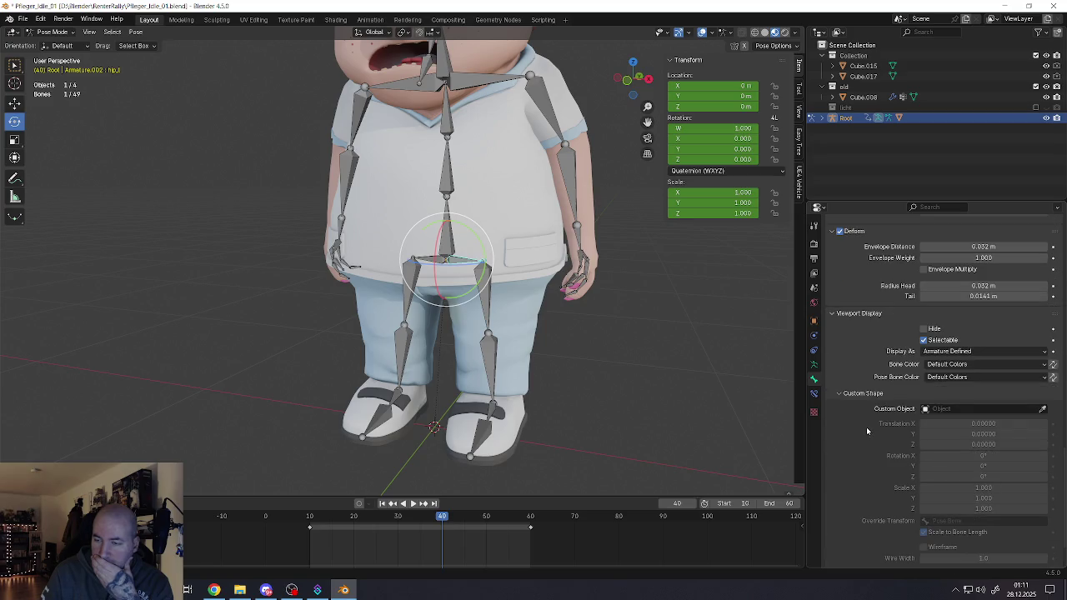
scroll(863, 425, down, 2)
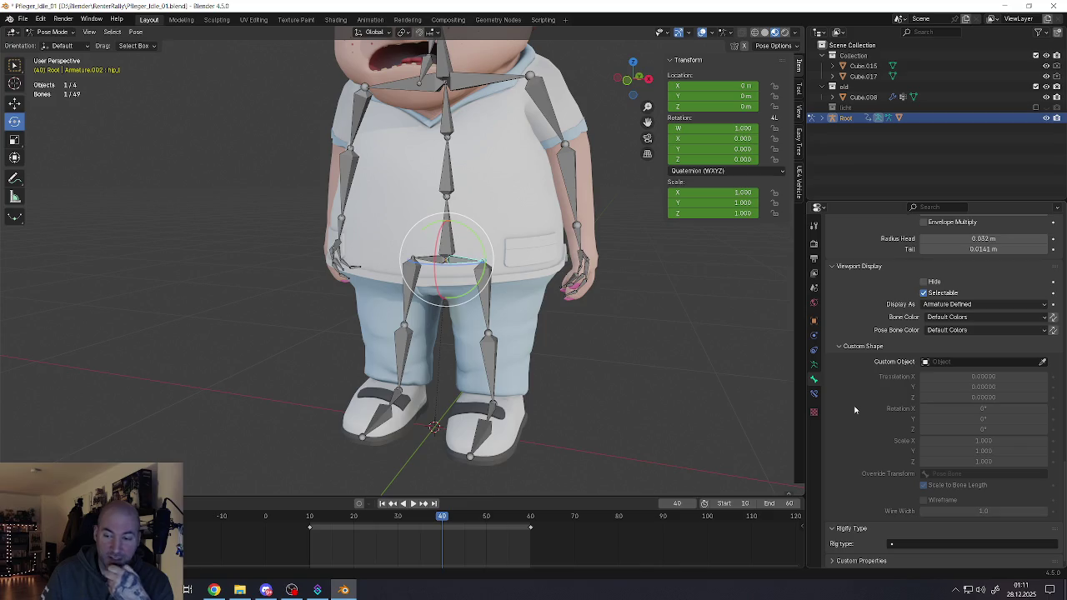
click(852, 529)
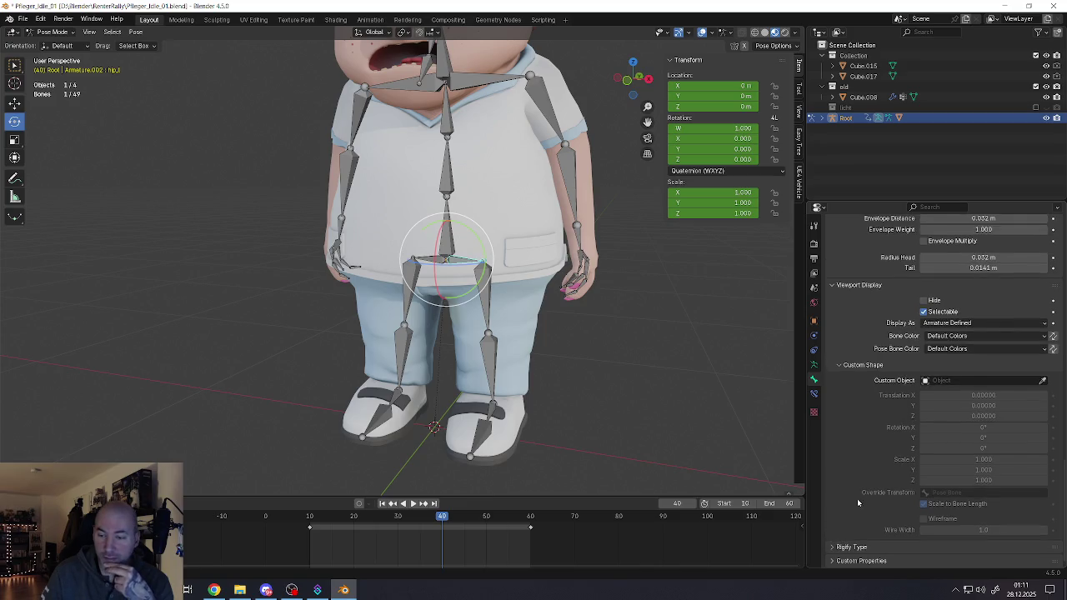
scroll(899, 375, up, 5)
scroll(899, 375, up, 5)
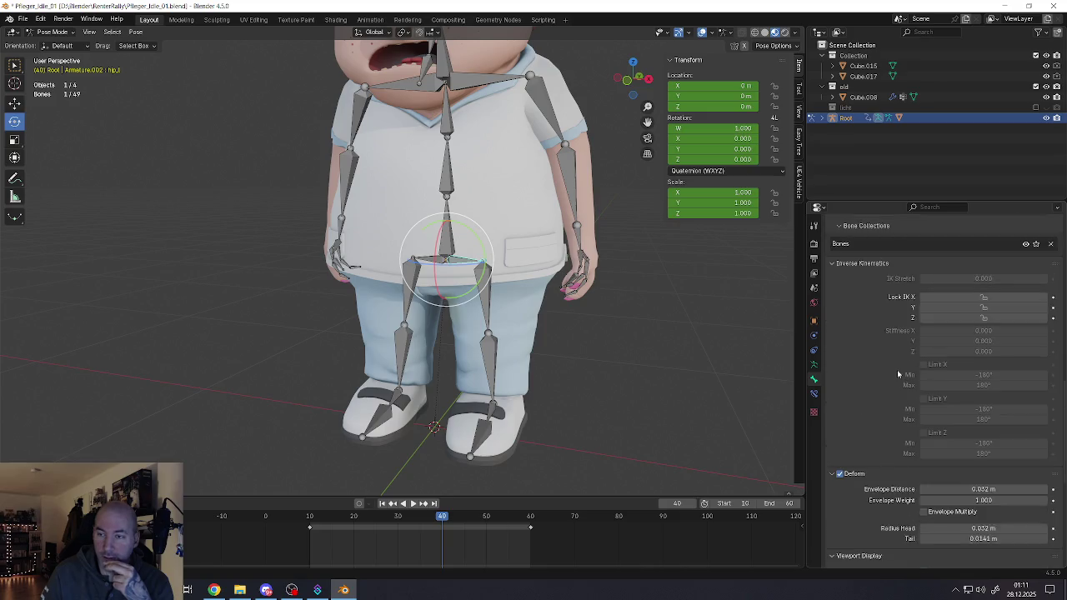
scroll(897, 374, up, 5)
scroll(897, 374, up, 3)
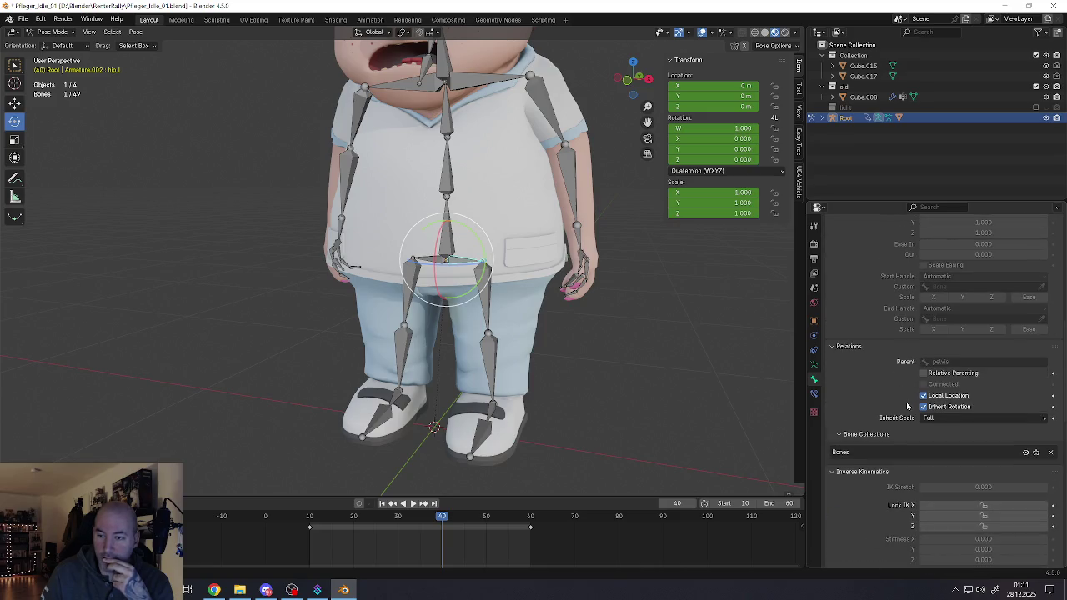
scroll(921, 385, up, 6)
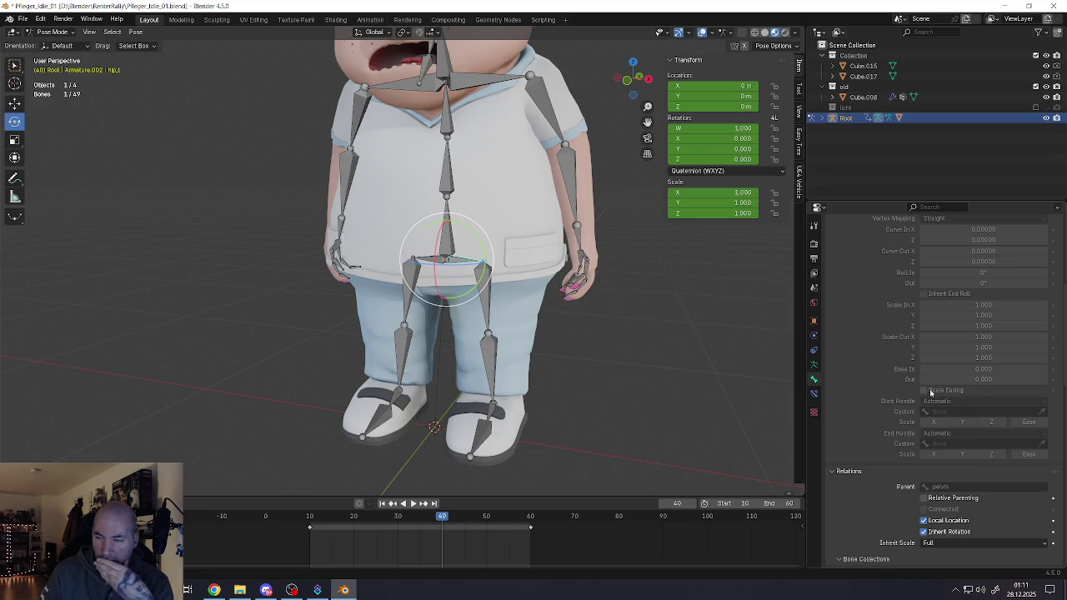
scroll(929, 388, up, 4)
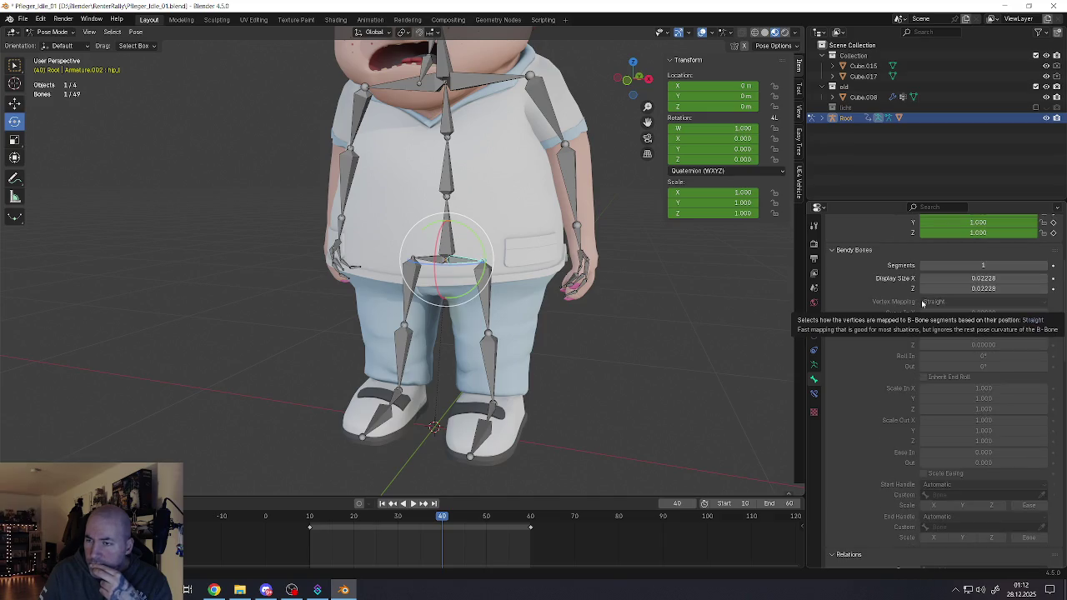
scroll(923, 304, up, 2)
scroll(923, 304, up, 2)
scroll(923, 303, up, 1)
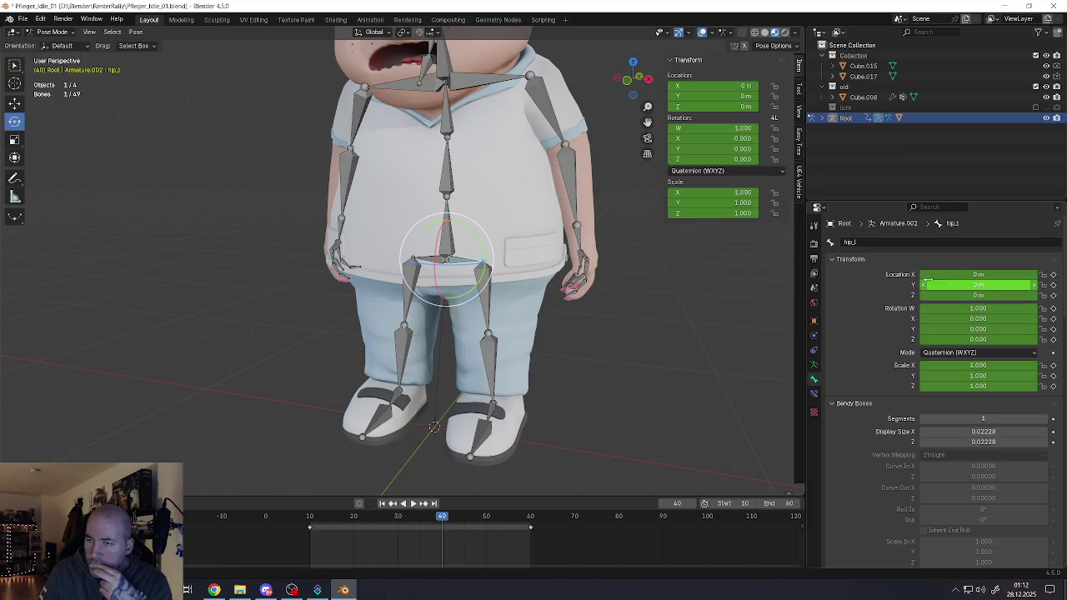
scroll(886, 377, down, 4)
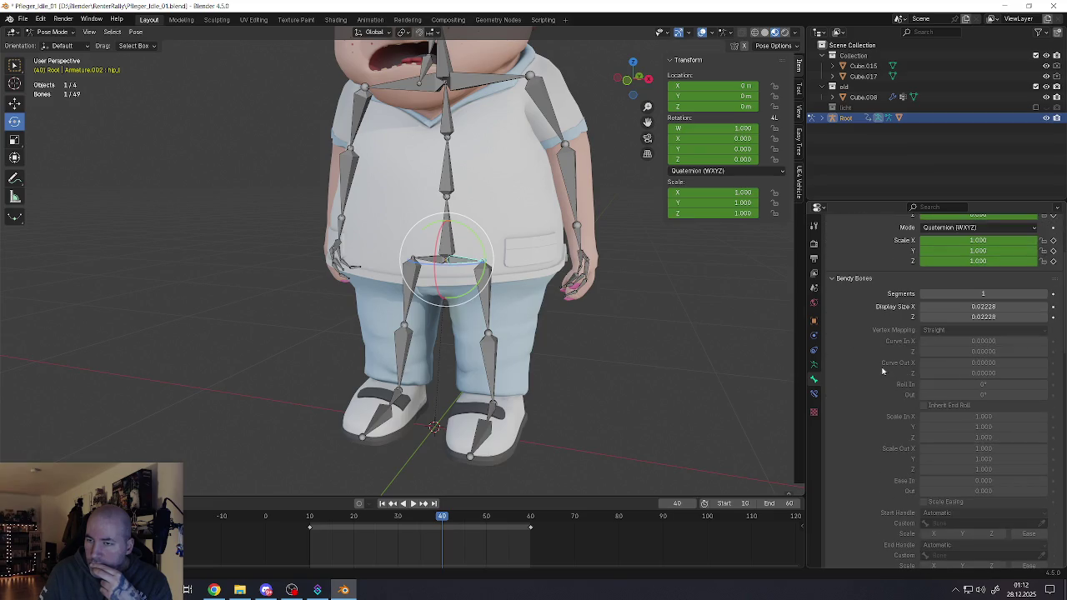
scroll(882, 369, down, 5)
scroll(923, 477, down, 2)
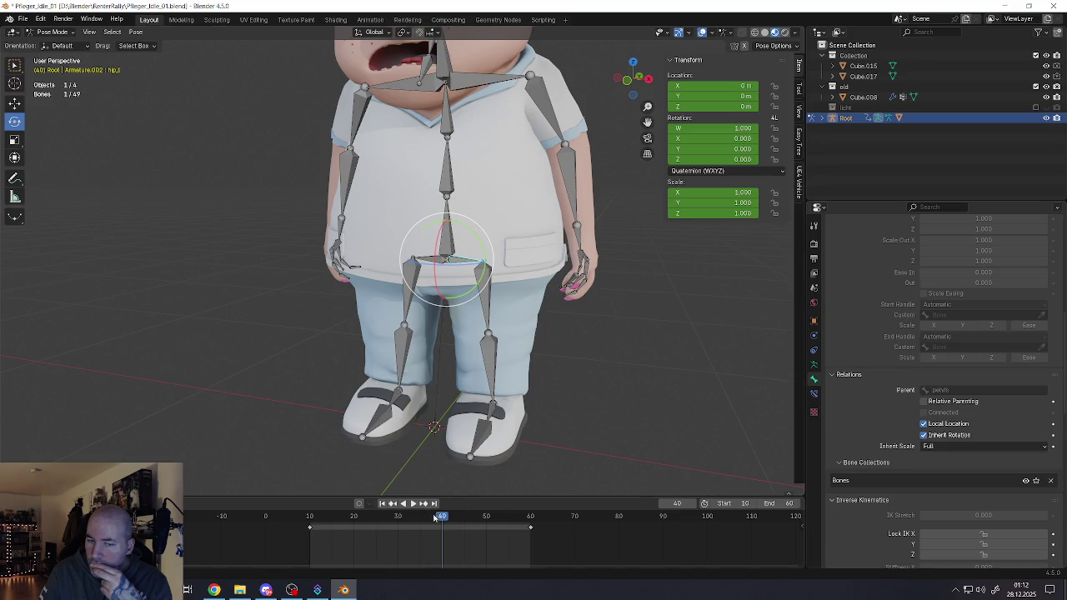
key(space)
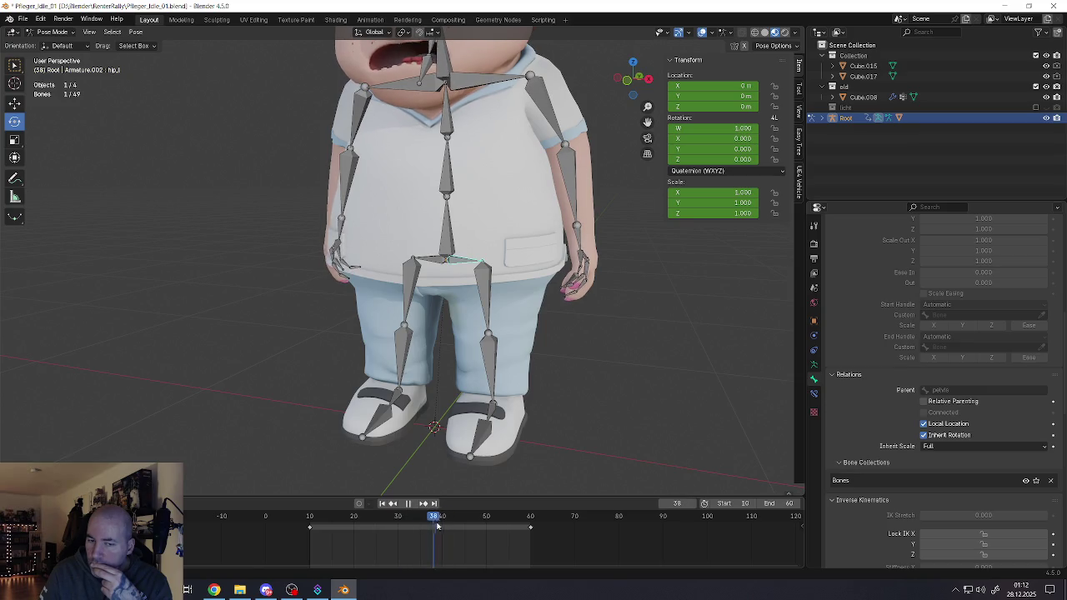
key(space)
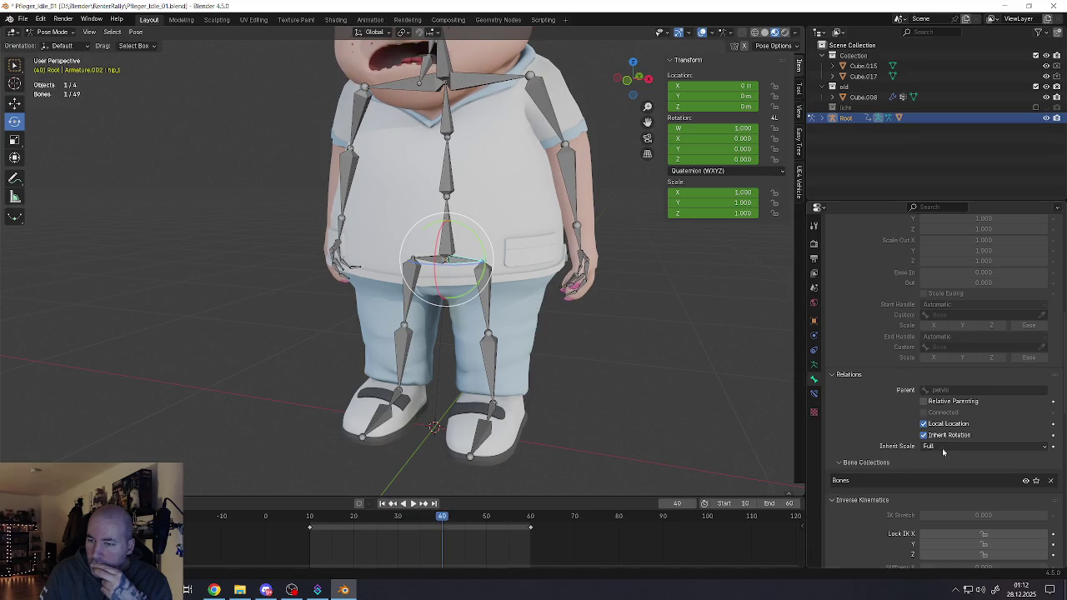
click(943, 448)
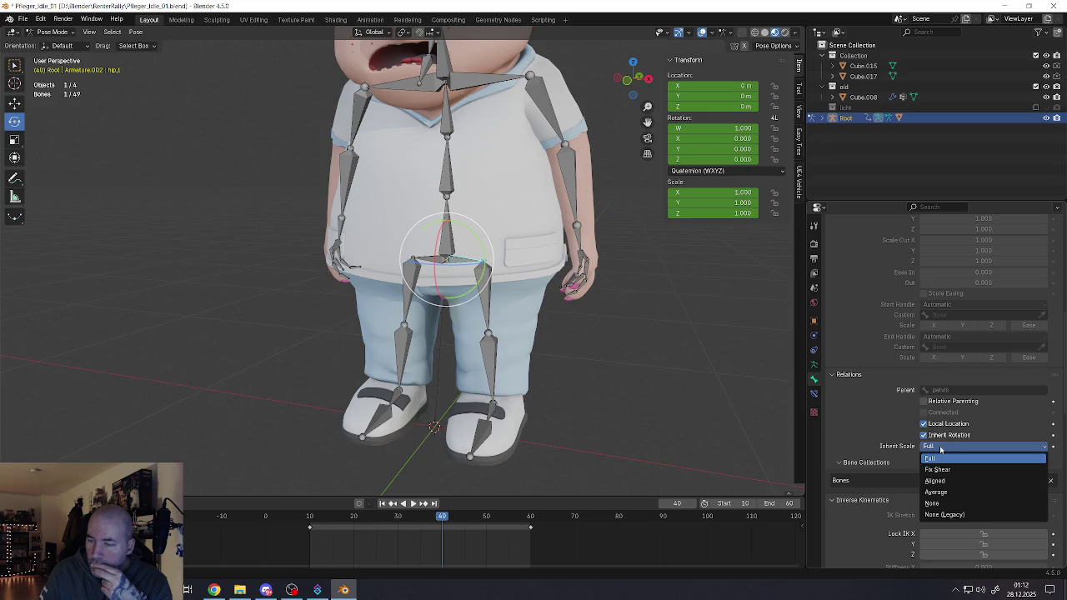
click(939, 466)
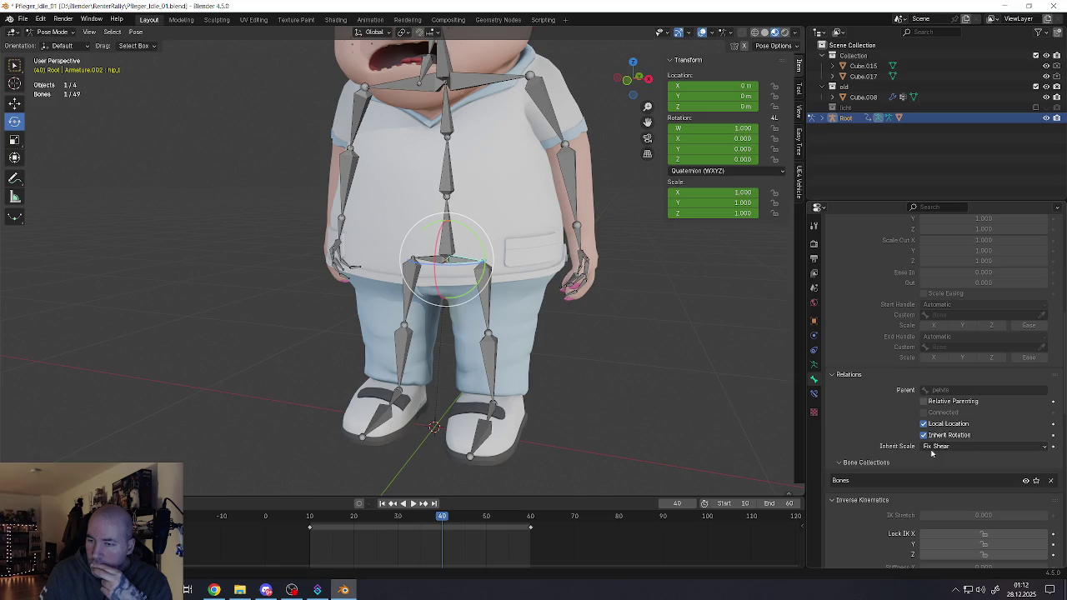
click(456, 229)
click(453, 241)
click(576, 196)
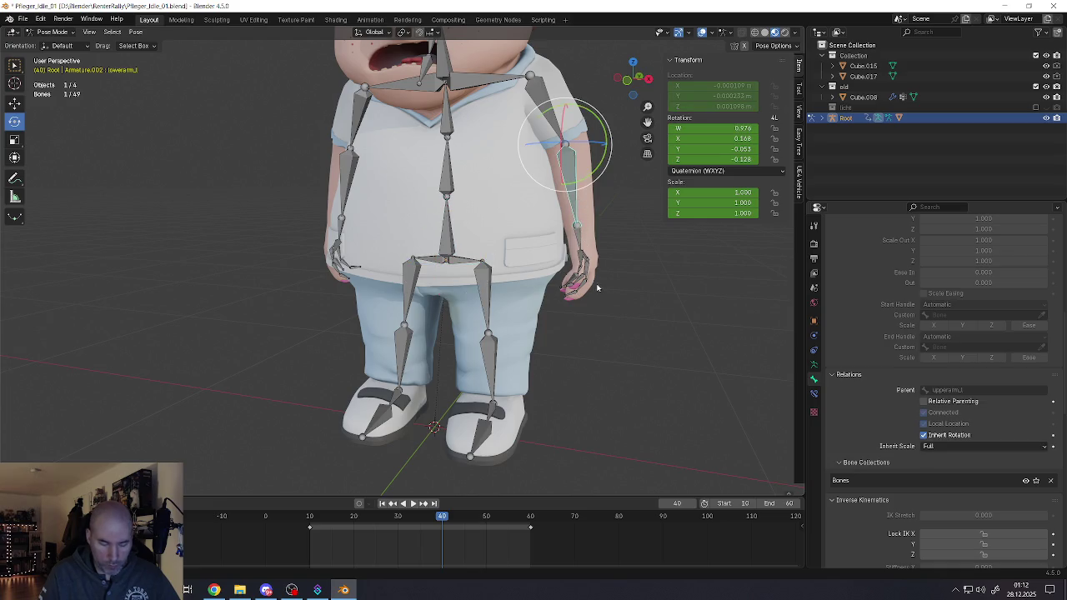
key(g)
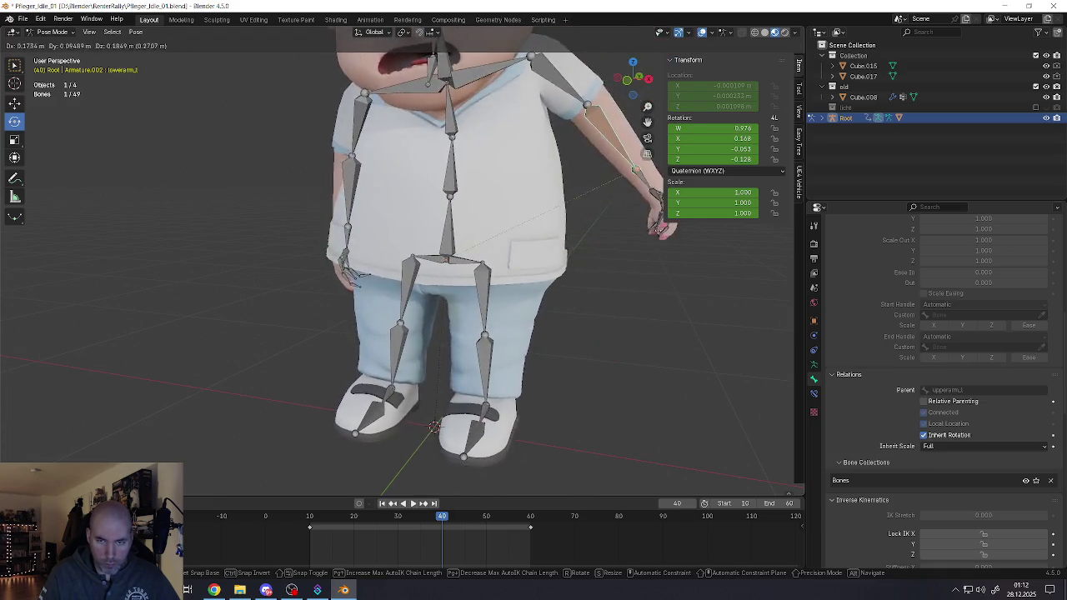
key(Escape)
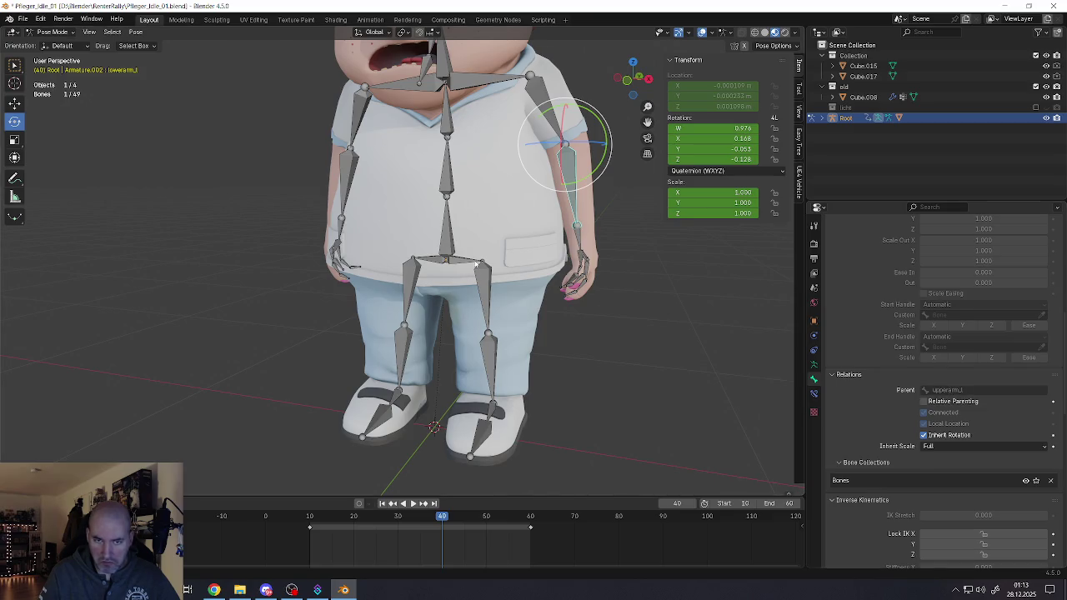
click(477, 264)
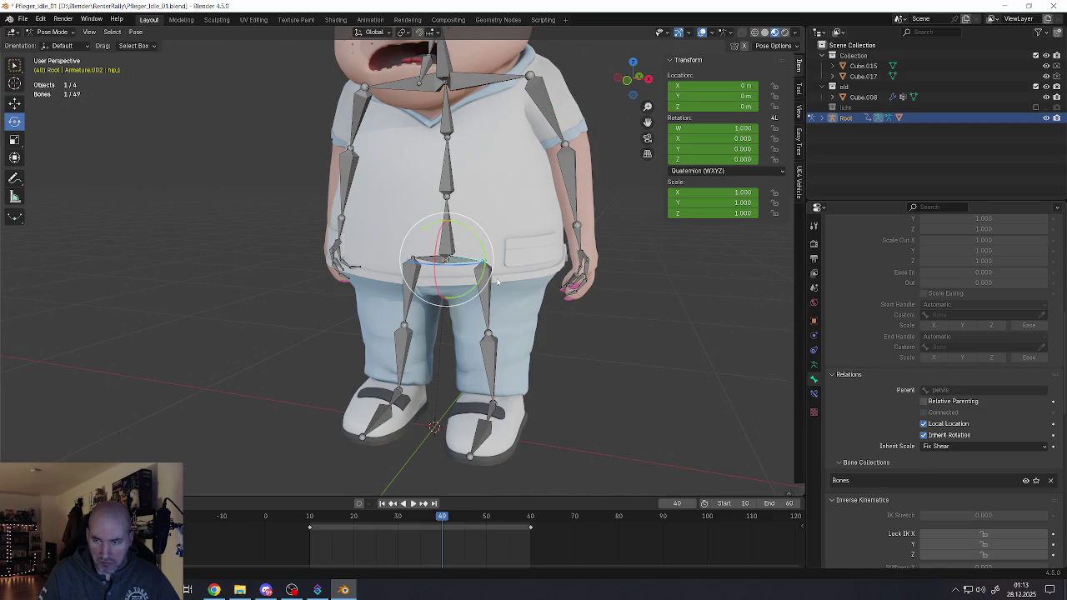
click(927, 448)
click(935, 461)
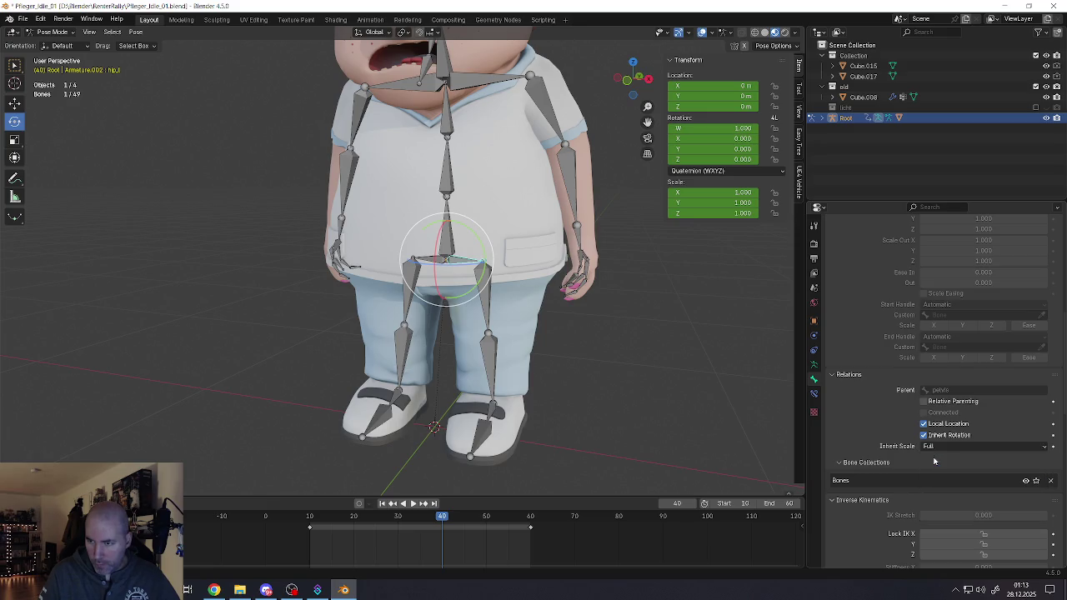
scroll(884, 433, down, 3)
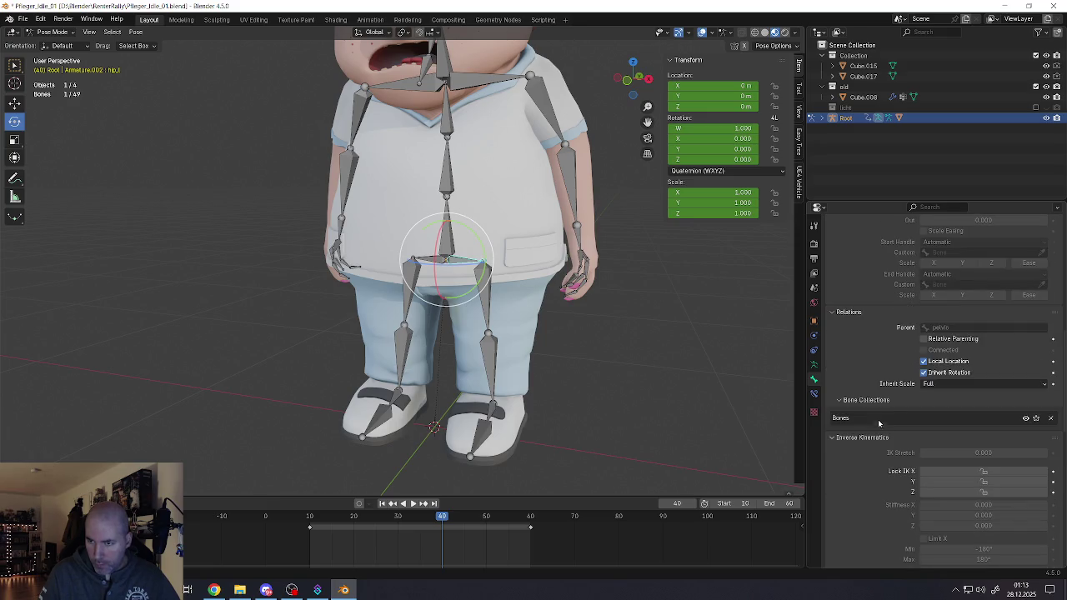
click(932, 385)
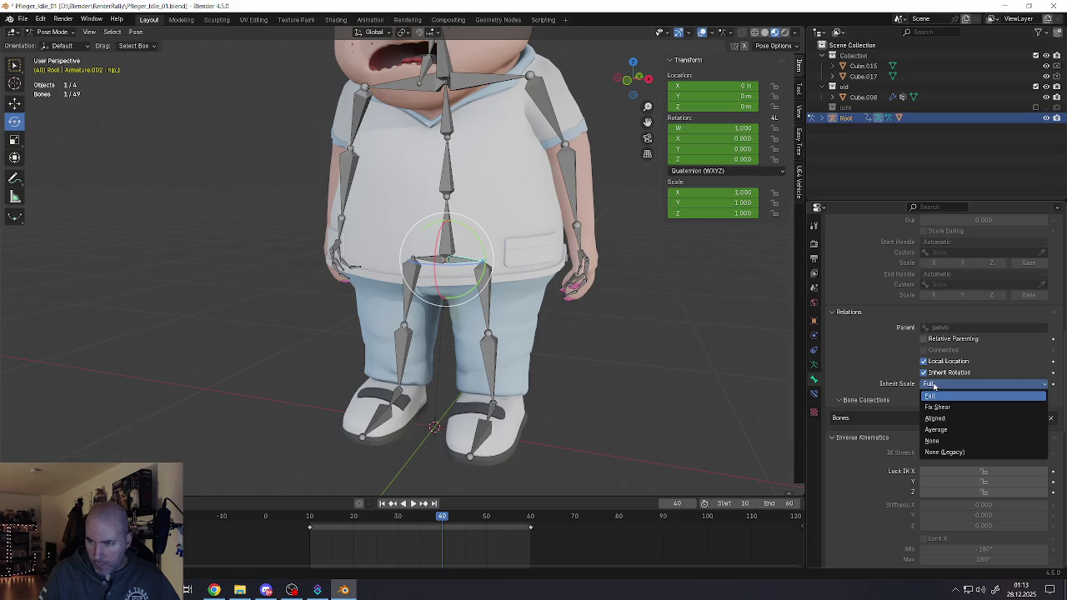
click(932, 441)
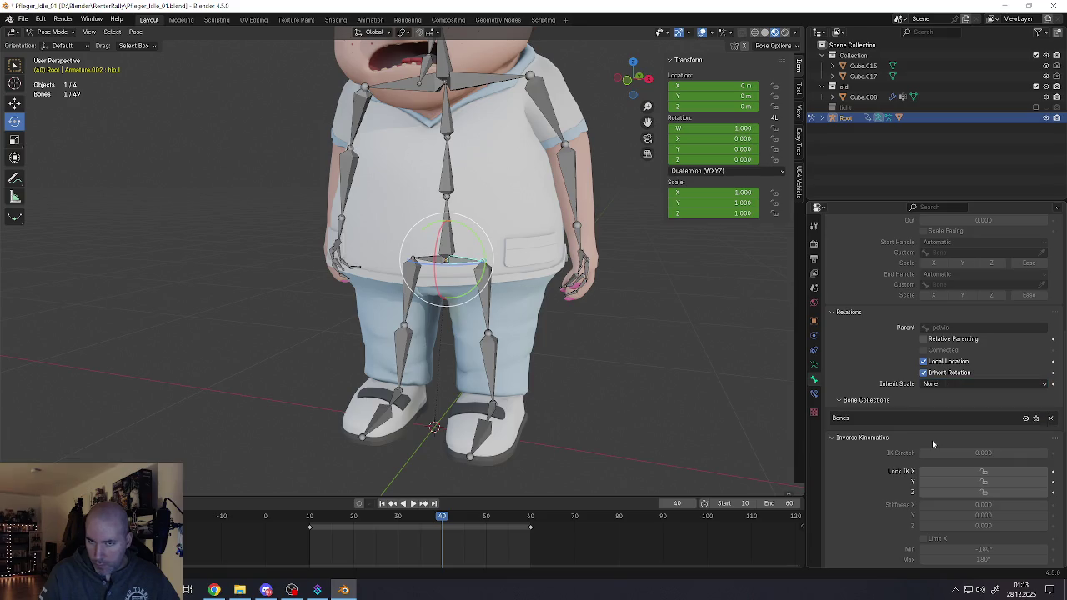
click(572, 210)
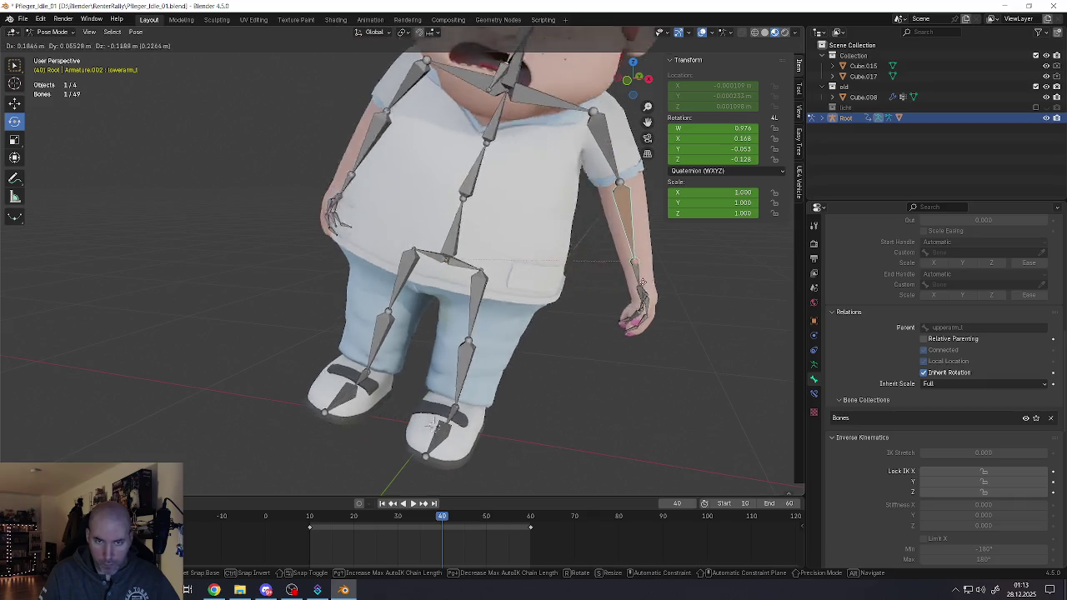
click(465, 263)
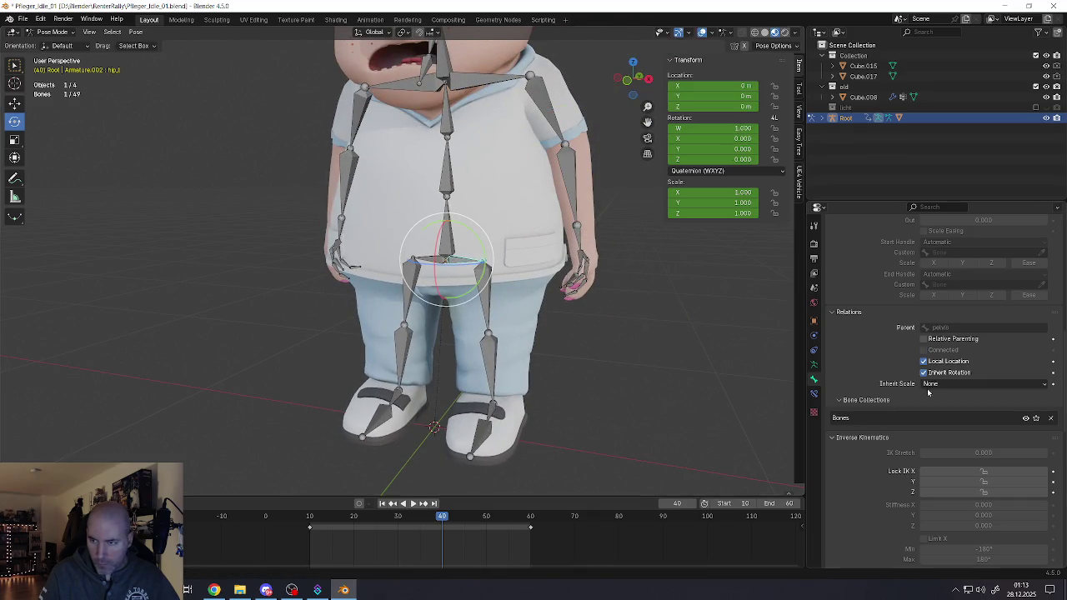
click(931, 387)
click(934, 399)
scroll(896, 423, down, 5)
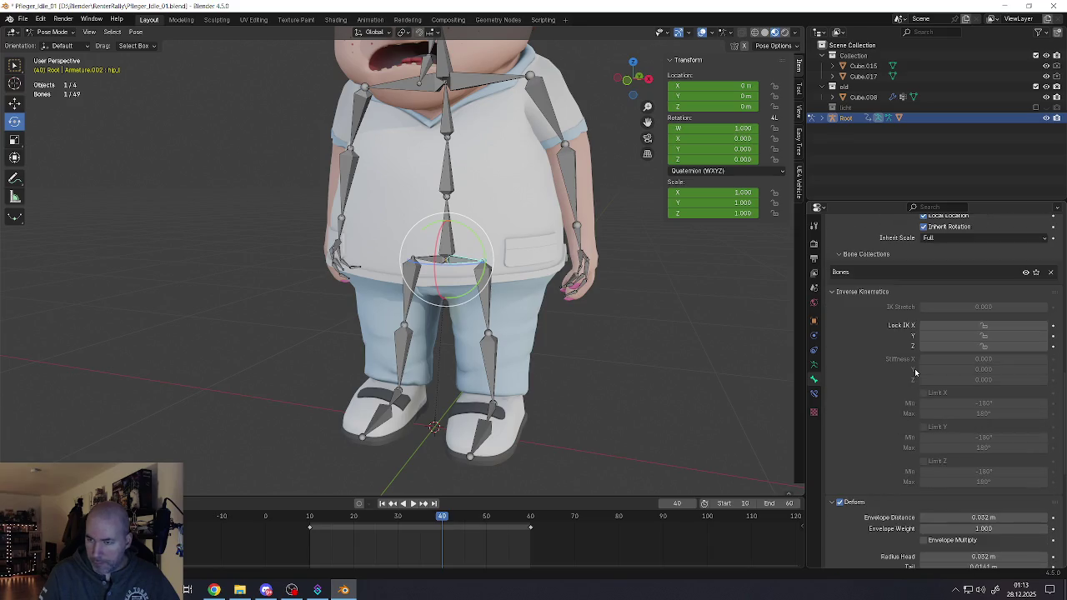
scroll(915, 382, down, 2)
scroll(911, 390, down, 1)
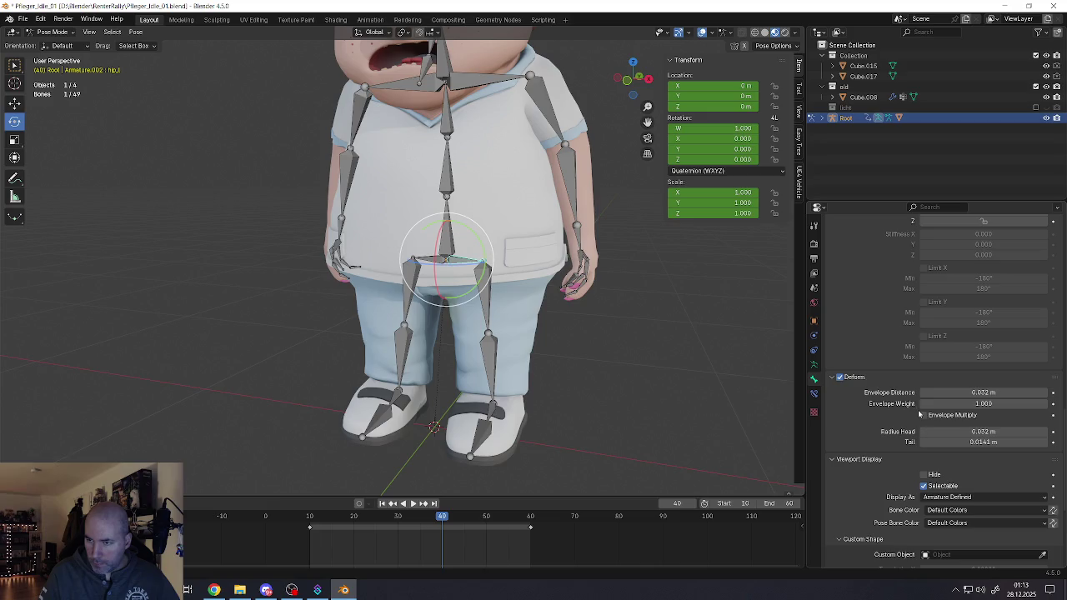
scroll(897, 448, down, 1)
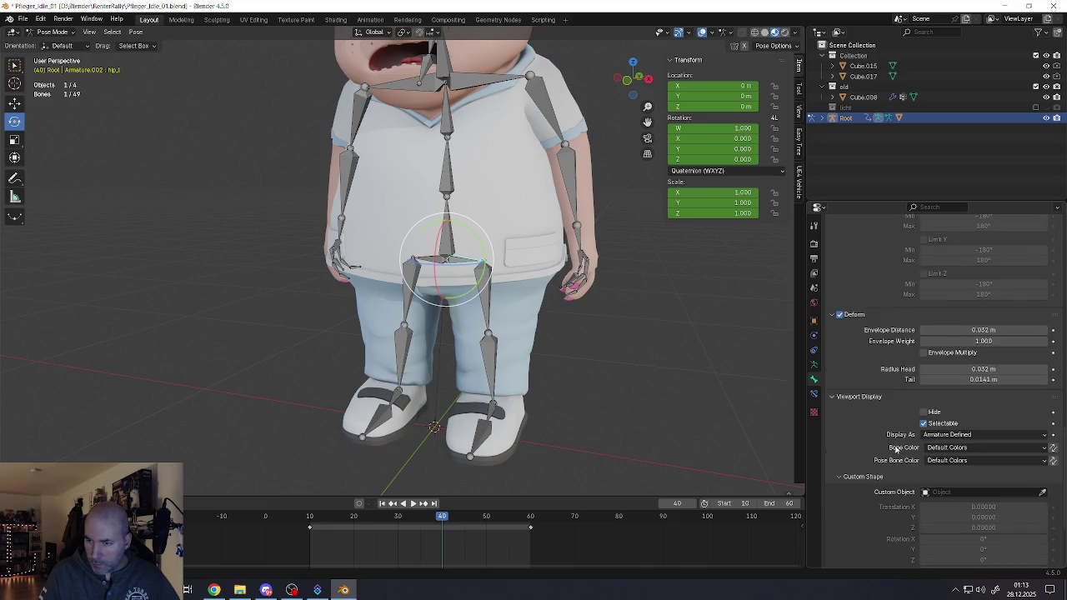
scroll(897, 409, down, 1)
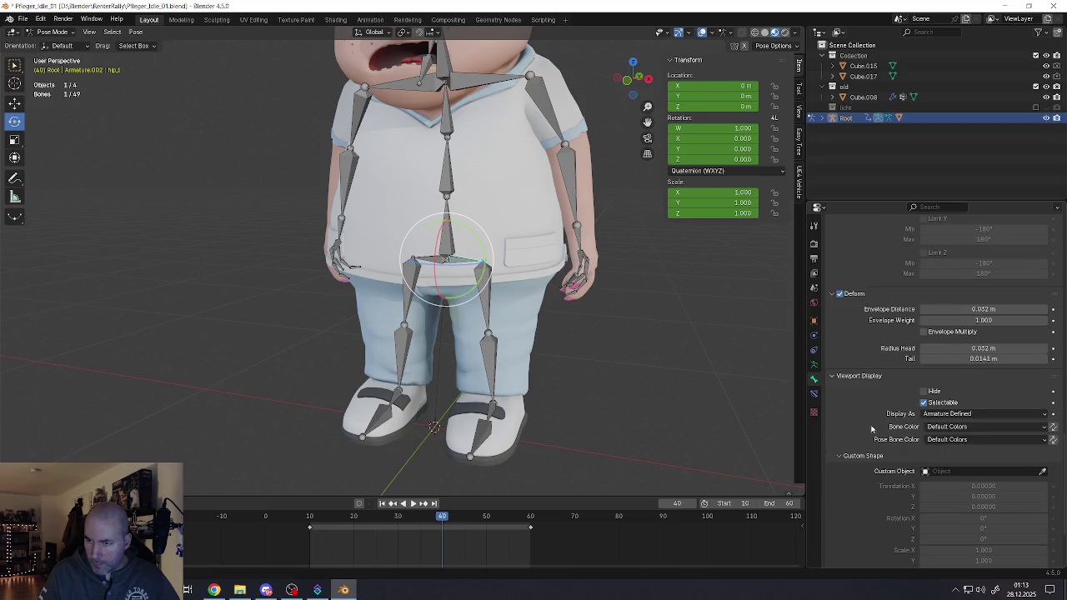
scroll(872, 412, down, 1)
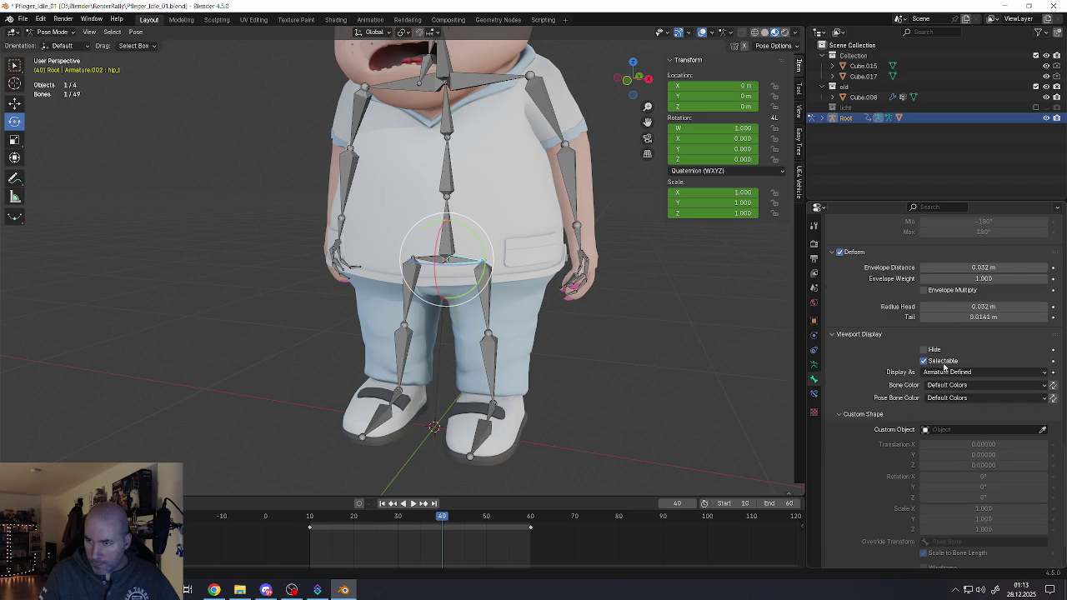
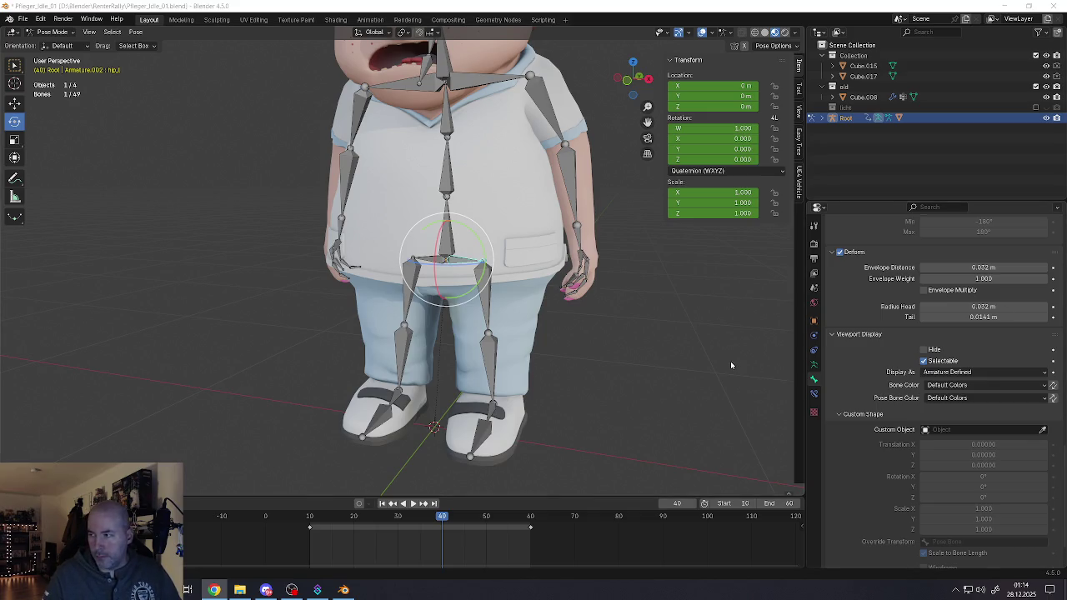
Step: Zoom in on the nurse's legs and select the left lower leg bone in Pose Mode
scroll(622, 355, down, 2)
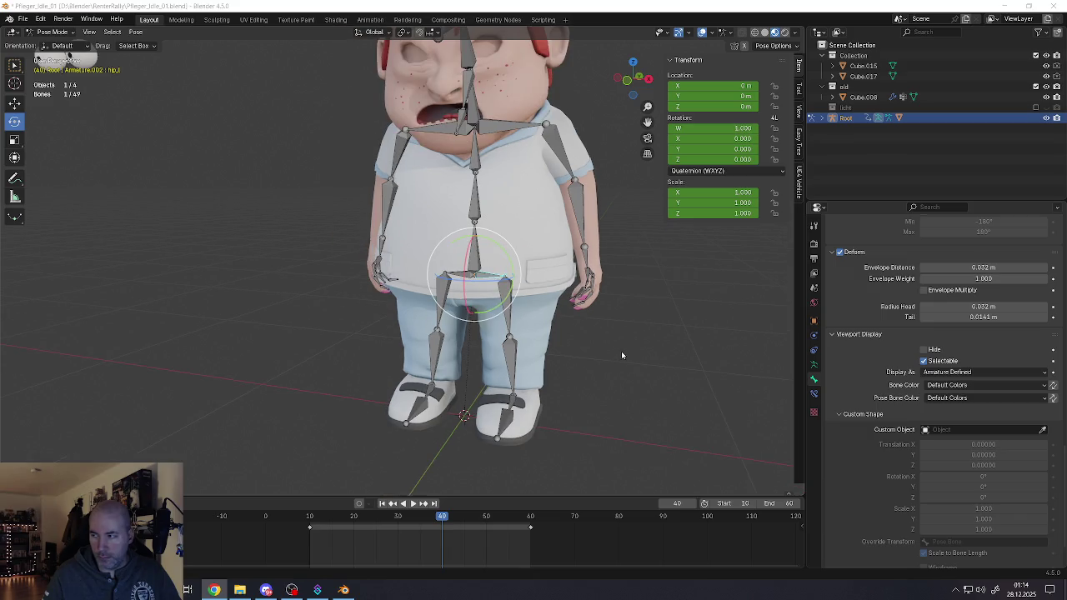
scroll(610, 425, up, 4)
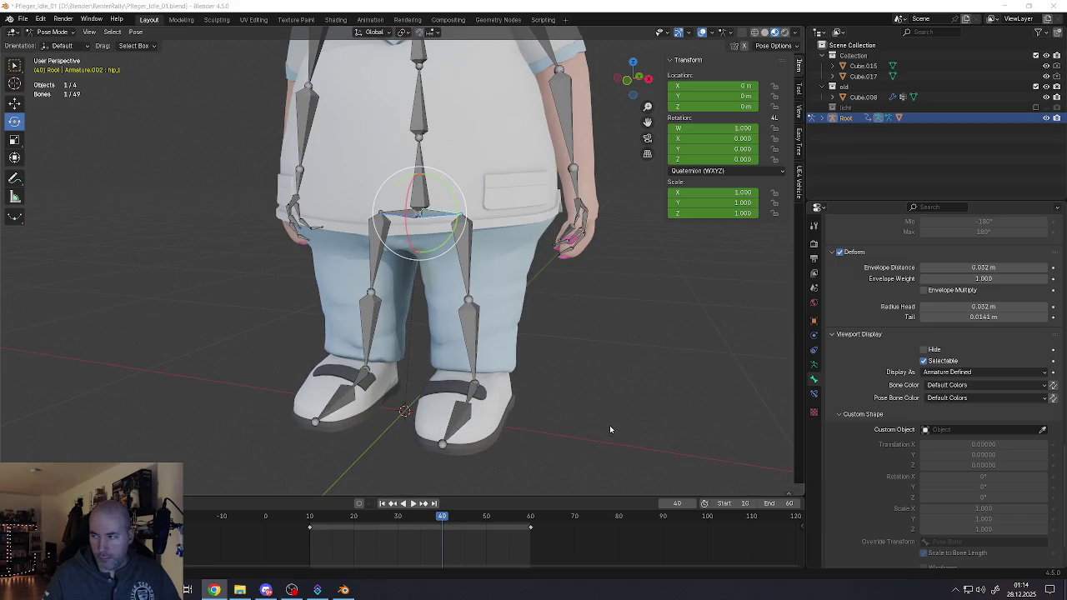
click(476, 392)
click(477, 380)
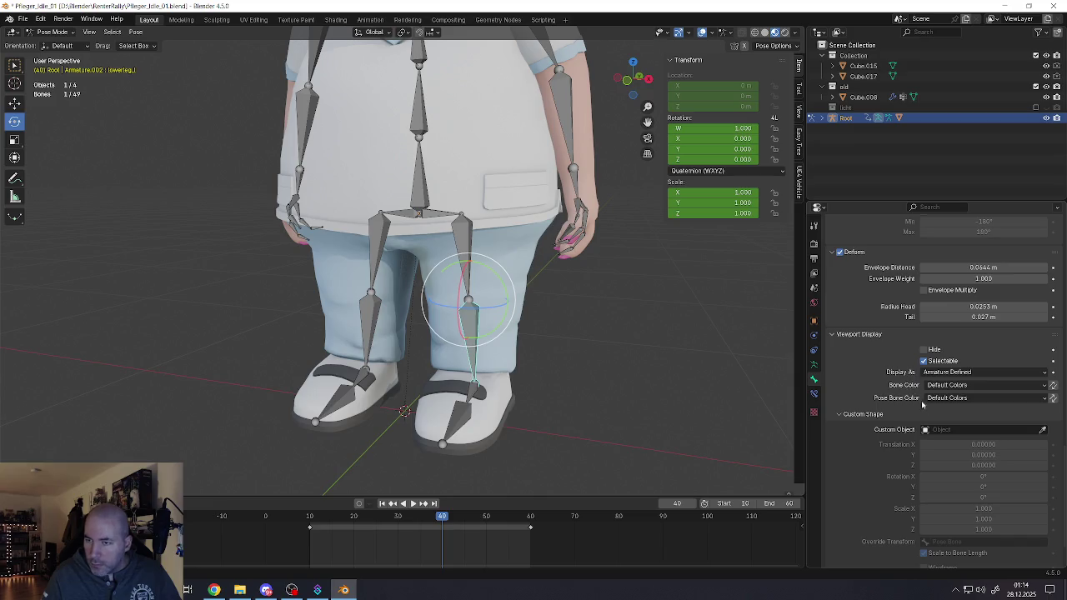
Step: Scroll through the lower leg's Bone properties, then show Armature.002's Object Data settings
scroll(928, 413, down, 2)
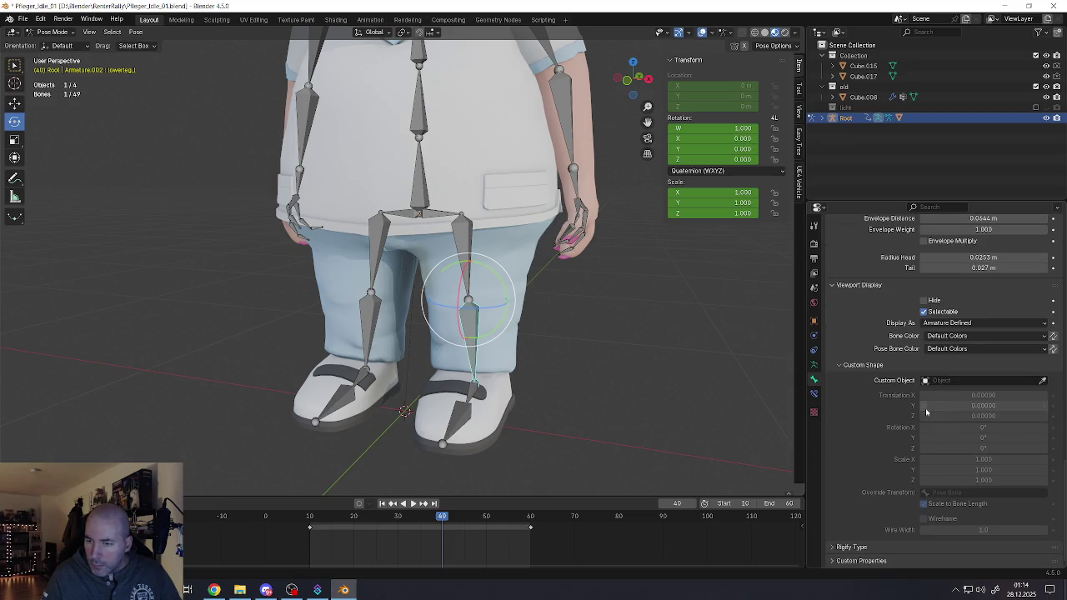
scroll(927, 411, up, 5)
scroll(927, 408, up, 5)
scroll(927, 404, up, 5)
scroll(927, 401, up, 5)
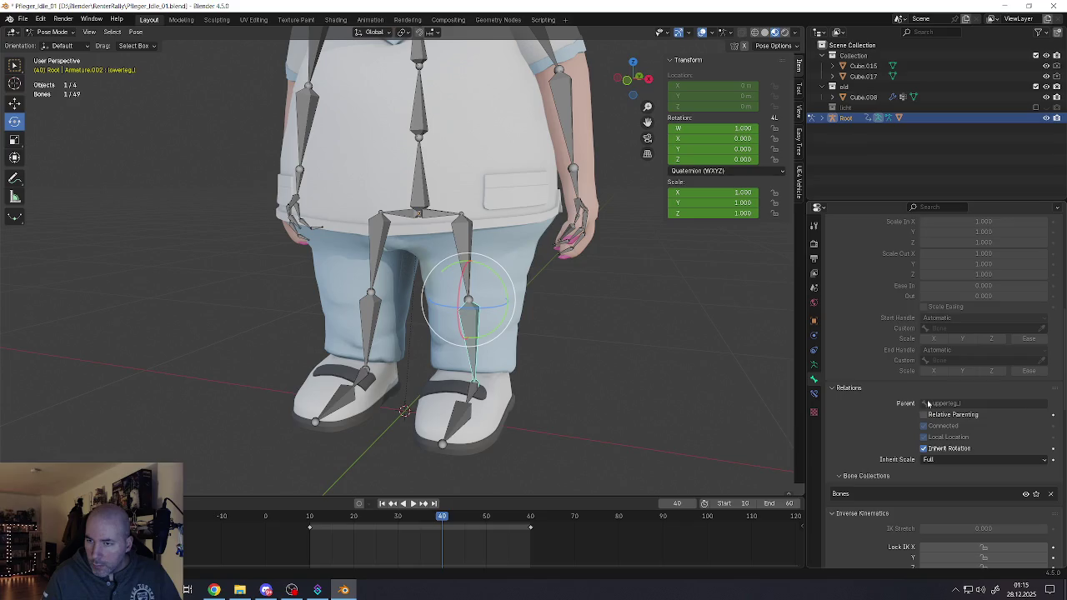
scroll(927, 404, down, 1)
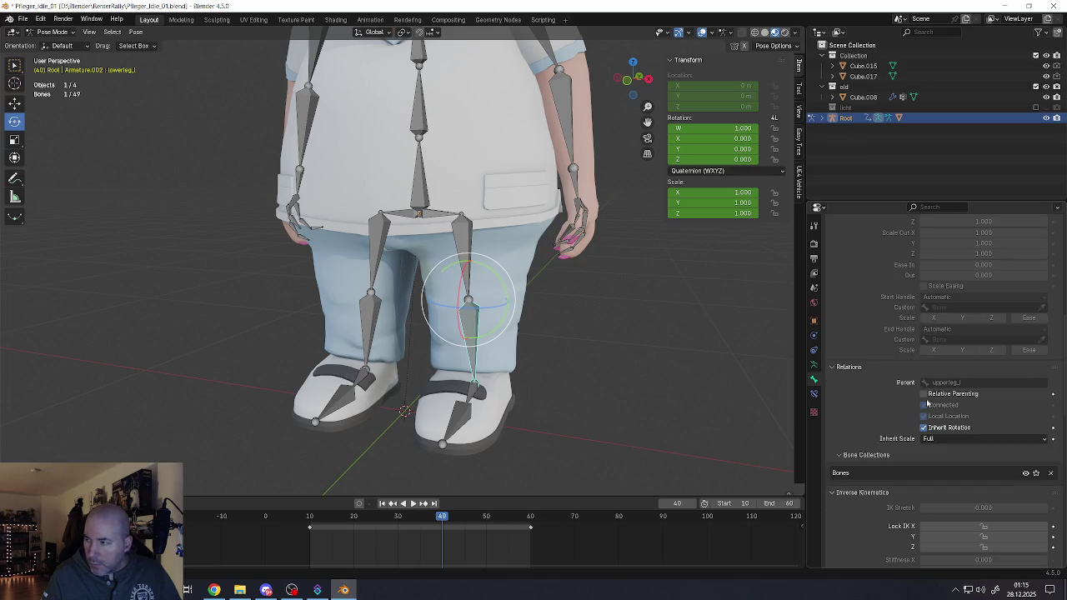
scroll(927, 404, up, 1)
scroll(928, 403, down, 2)
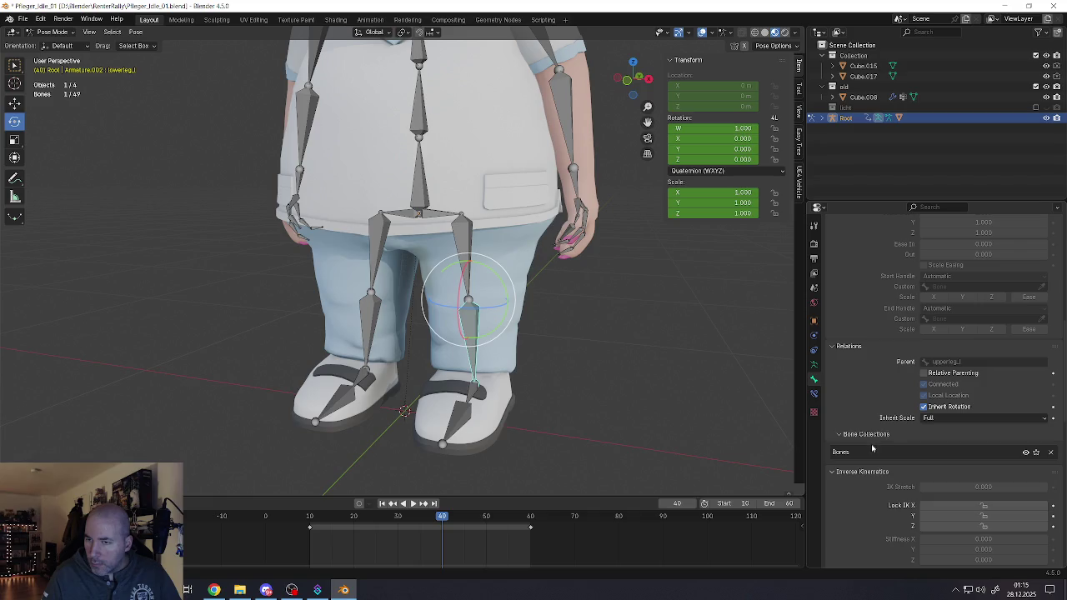
click(814, 365)
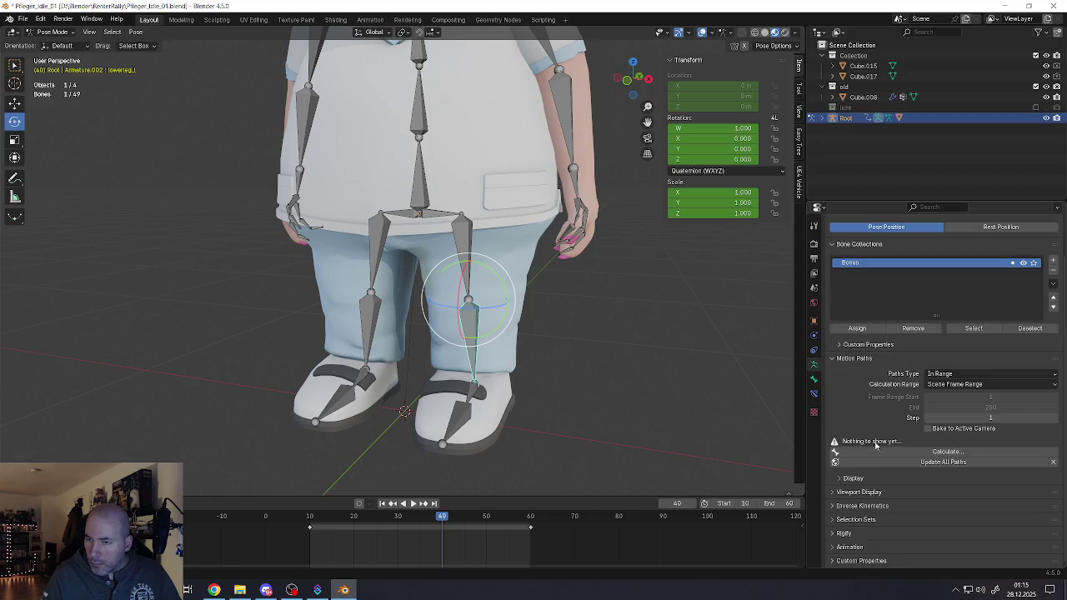
scroll(867, 455, up, 2)
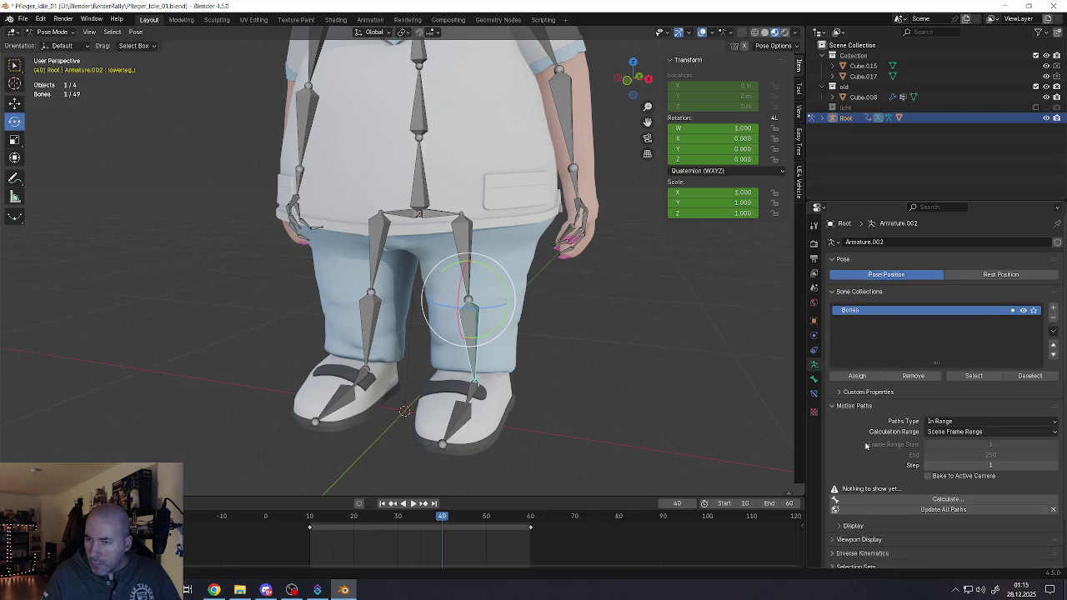
click(833, 406)
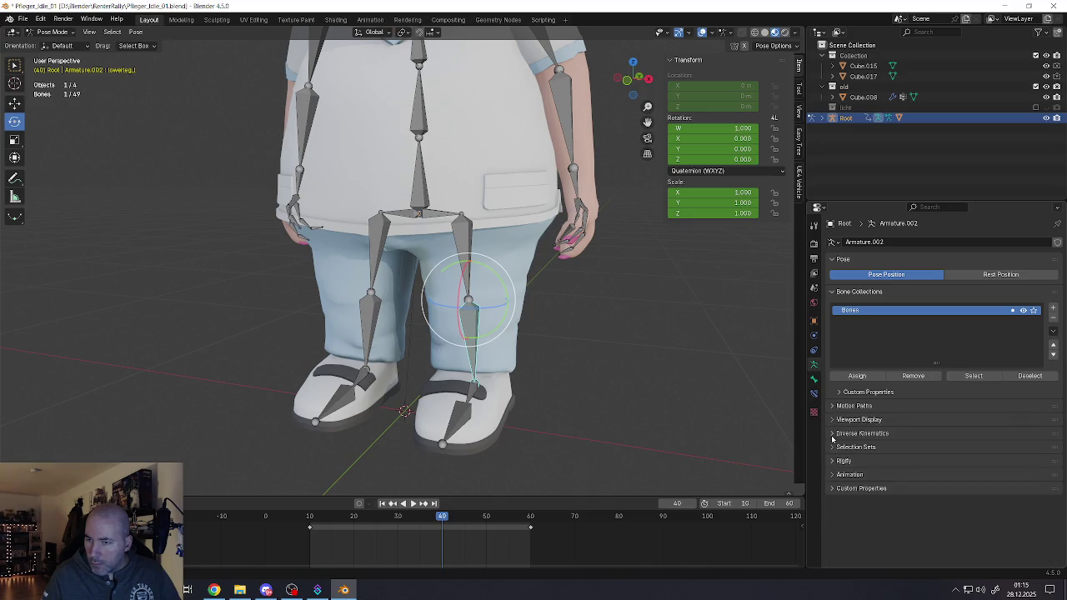
click(833, 434)
click(937, 449)
click(937, 451)
click(853, 467)
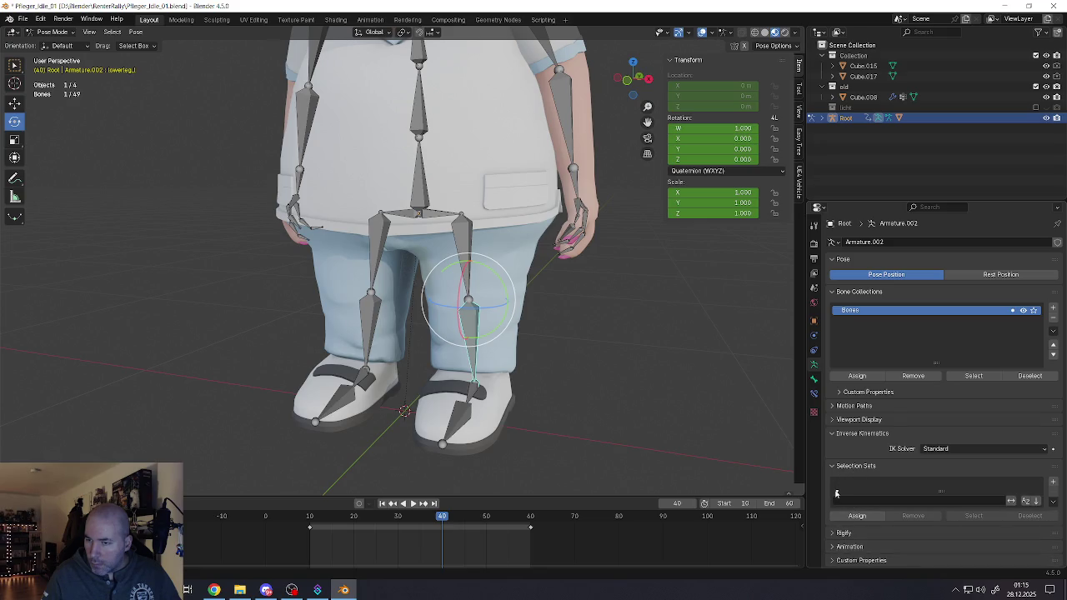
click(832, 467)
click(835, 480)
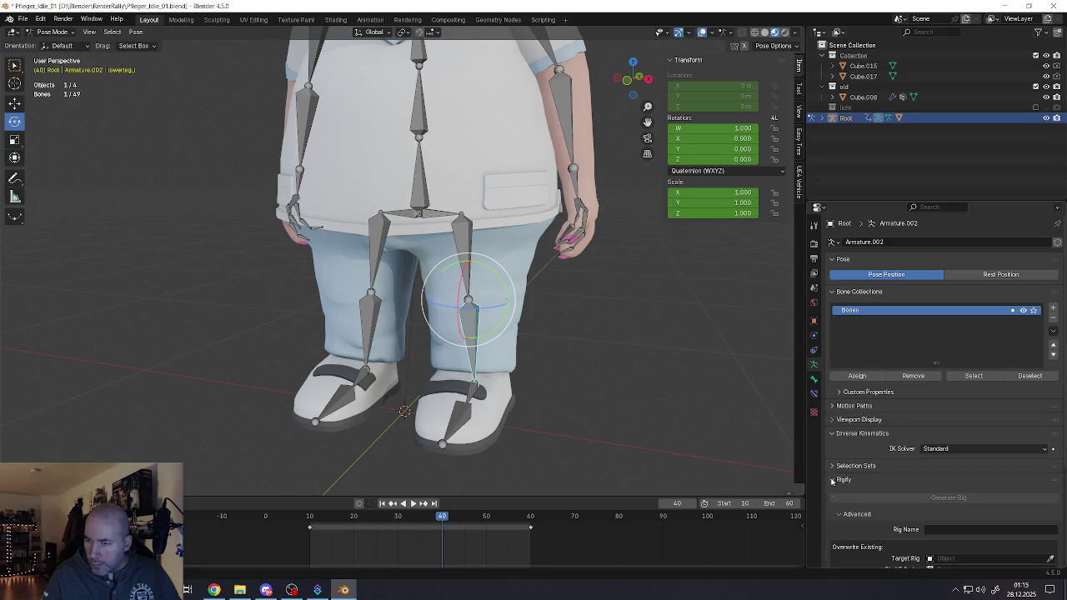
scroll(832, 482, down, 3)
scroll(834, 481, down, 2)
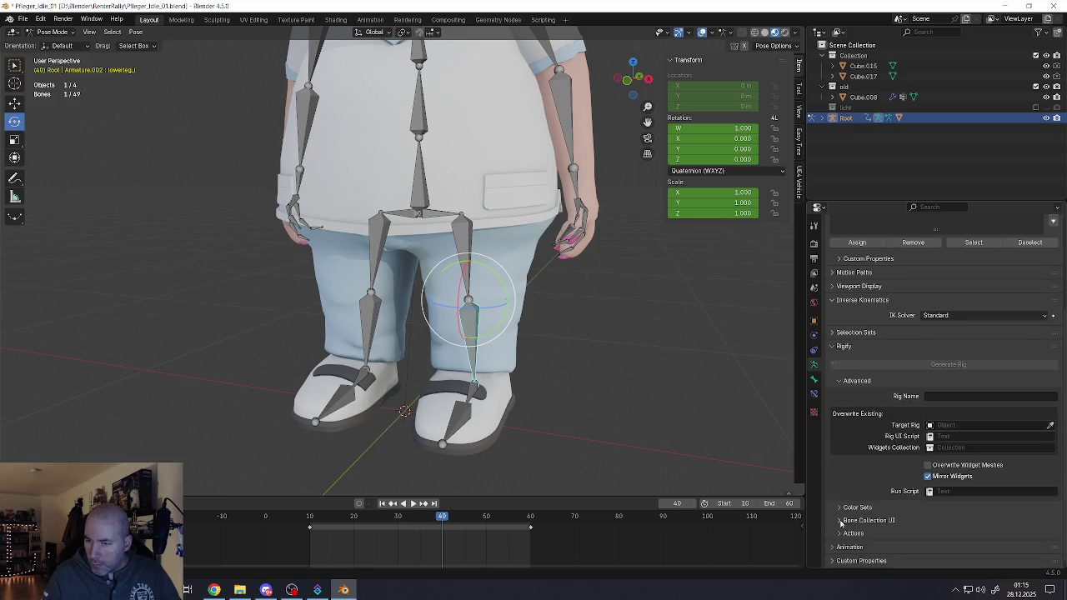
click(841, 521)
scroll(840, 521, down, 5)
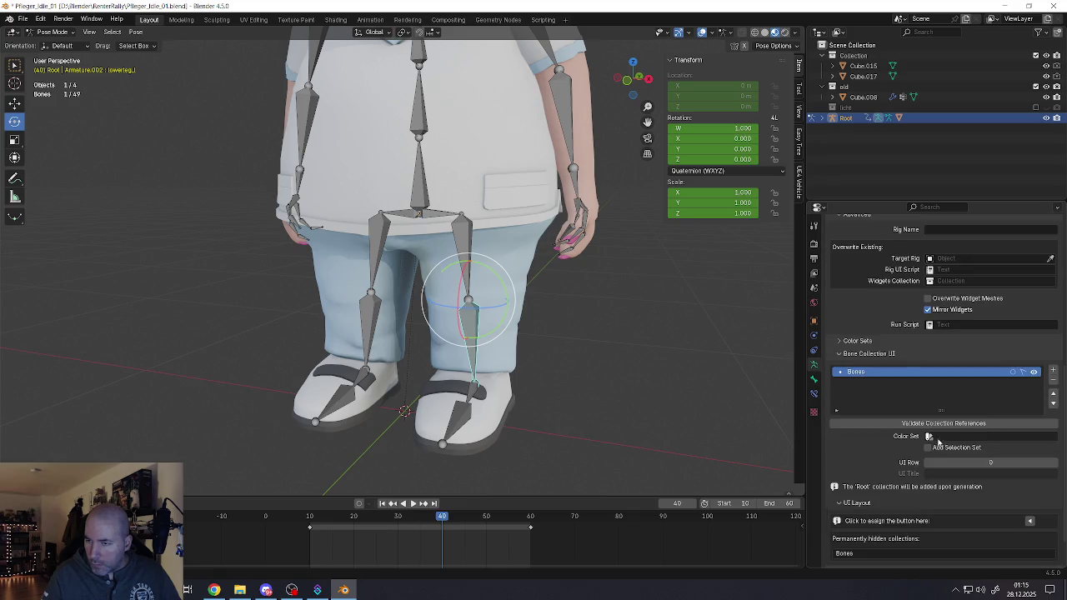
scroll(861, 506, down, 2)
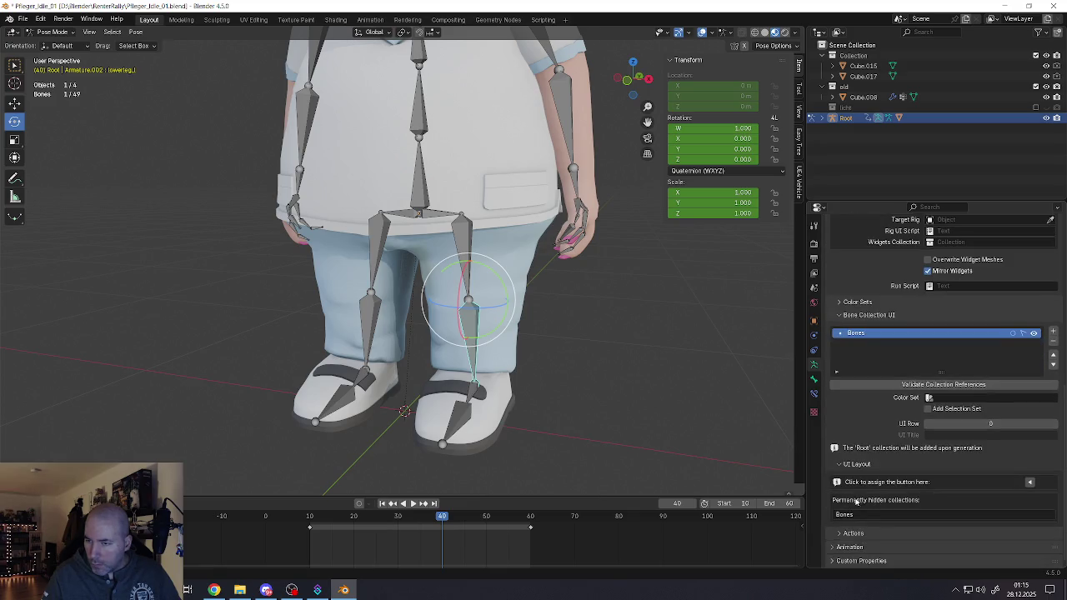
click(840, 534)
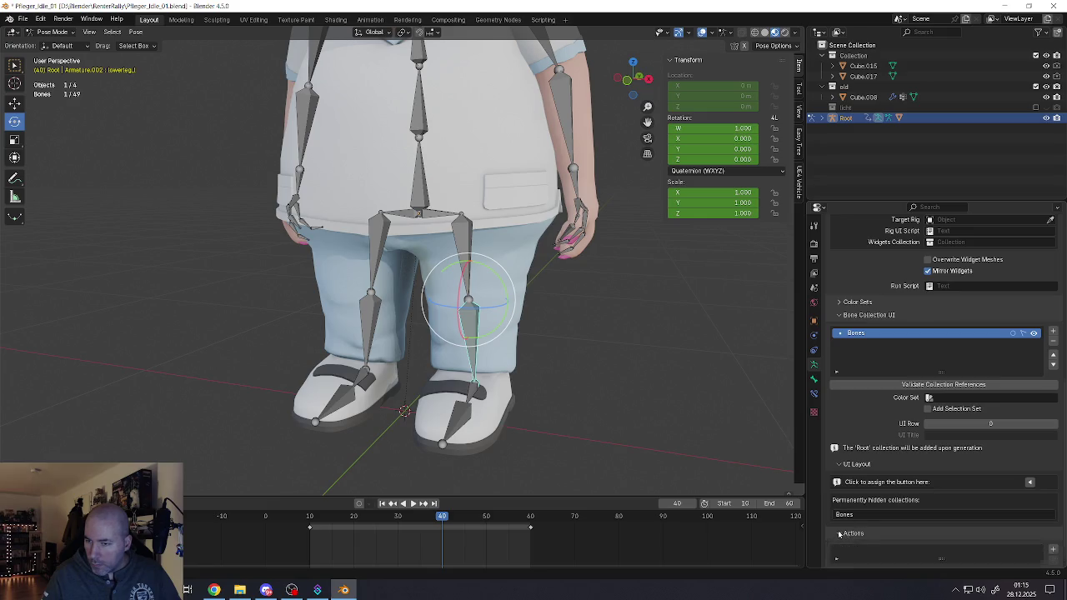
scroll(847, 527, down, 2)
click(839, 544)
scroll(840, 550, down, 1)
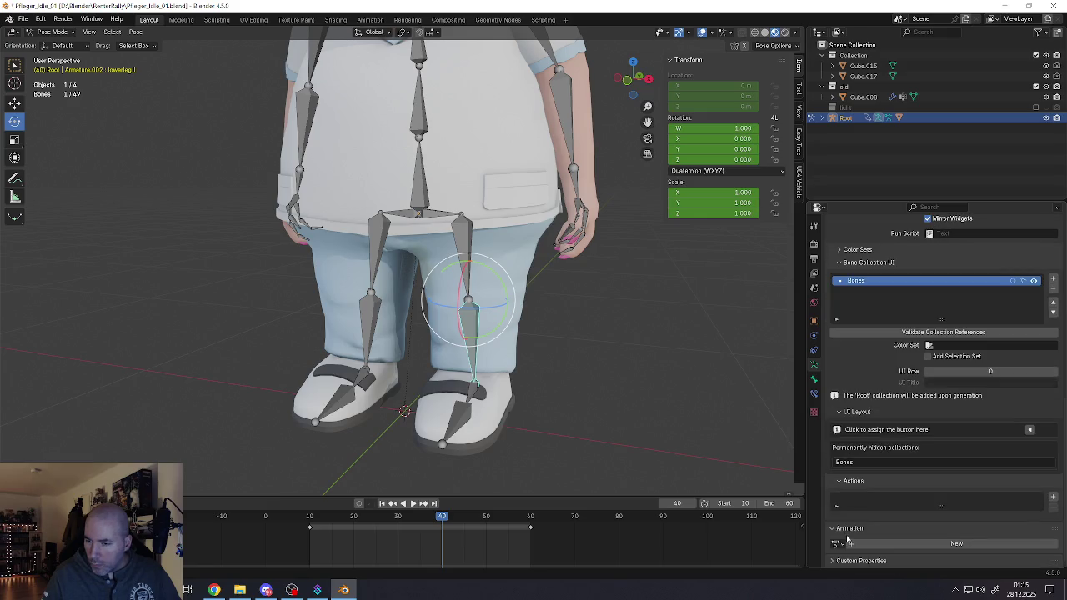
scroll(847, 551, down, 1)
scroll(850, 533, up, 5)
scroll(855, 516, up, 5)
scroll(863, 494, up, 10)
scroll(864, 492, up, 1)
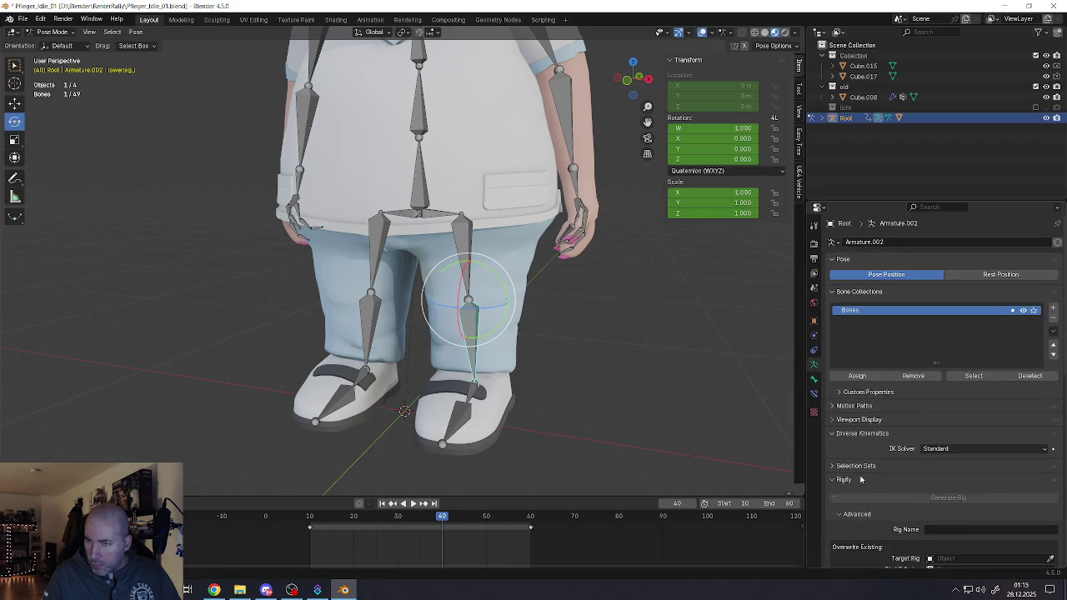
click(836, 406)
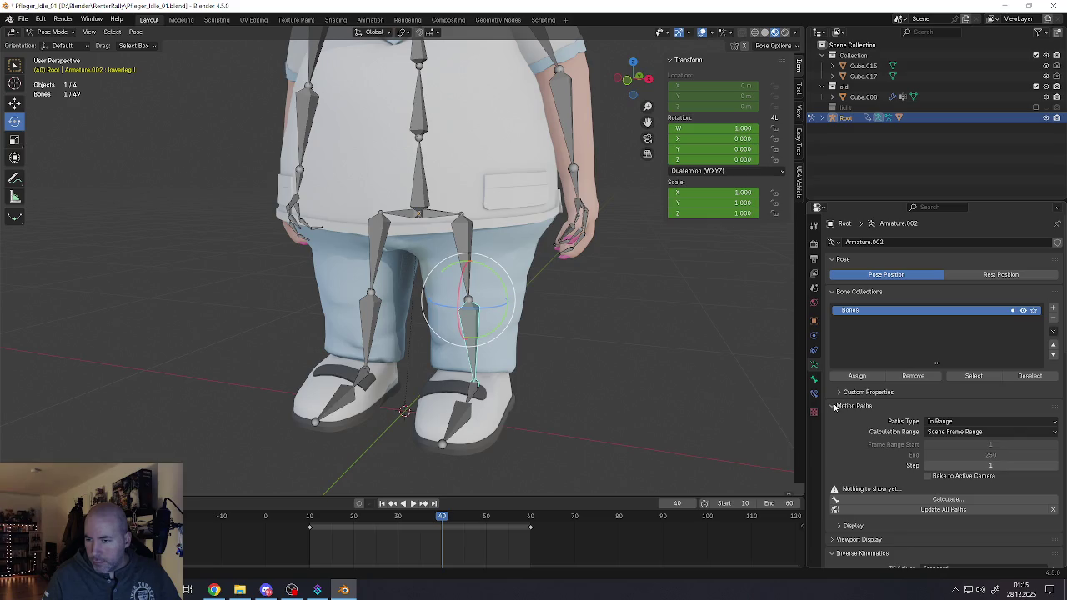
click(835, 406)
click(835, 422)
click(831, 426)
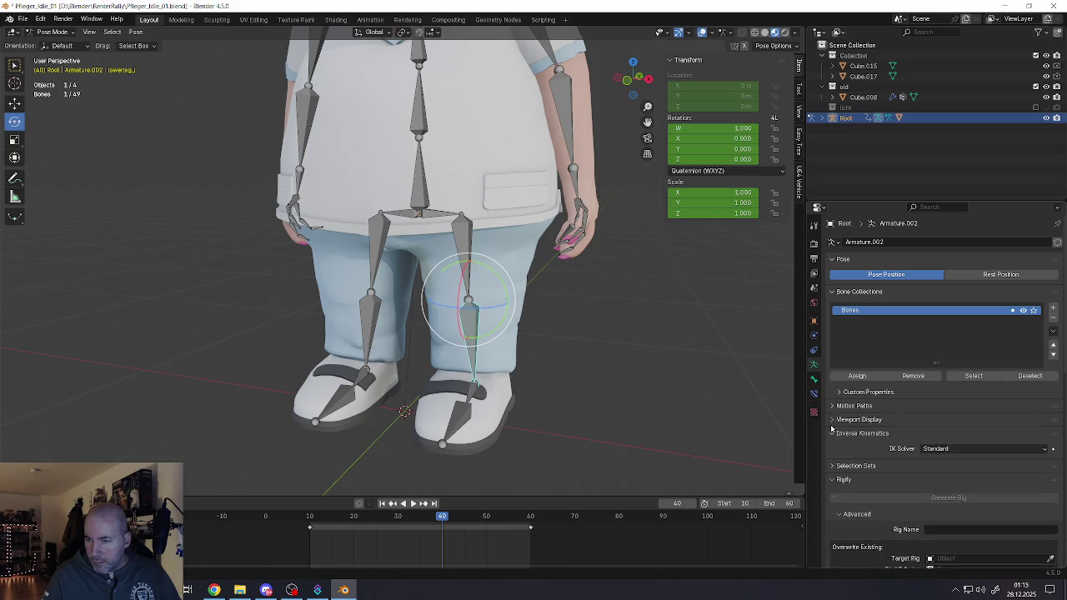
click(833, 435)
click(832, 461)
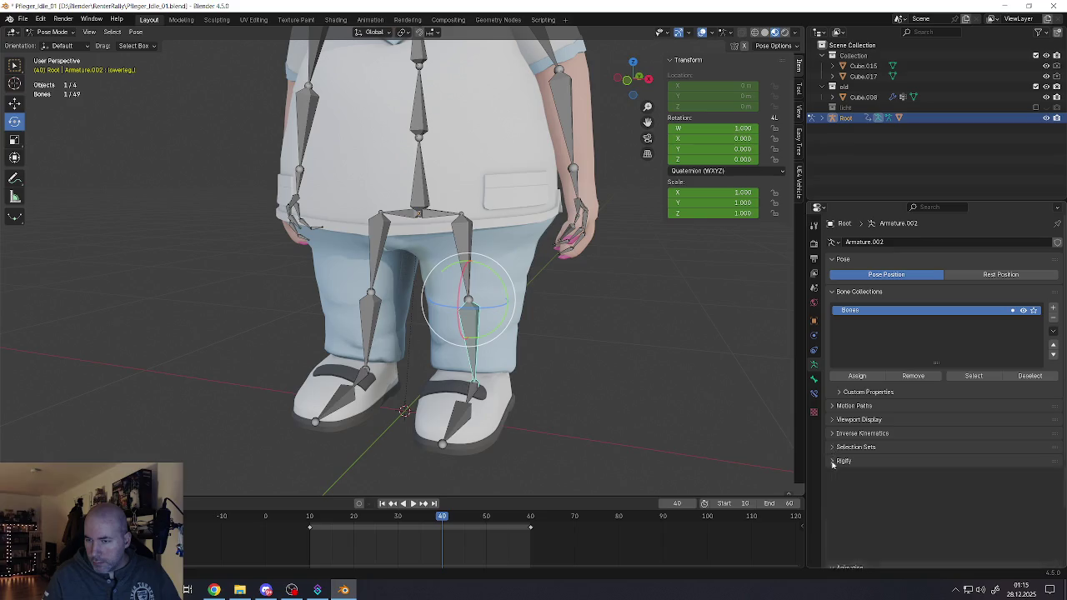
click(833, 475)
click(833, 489)
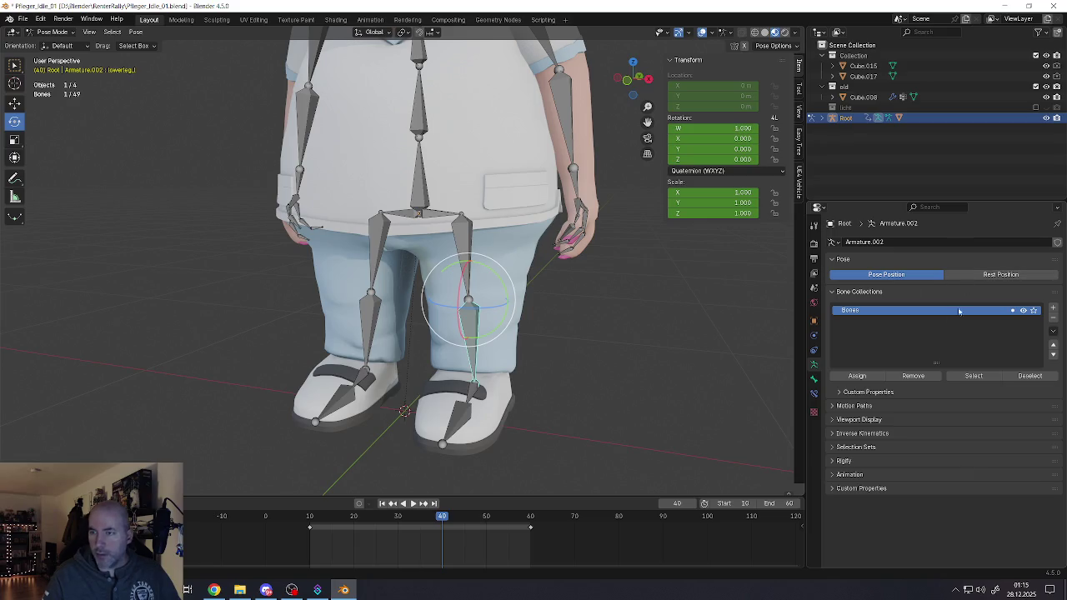
click(813, 381)
click(814, 394)
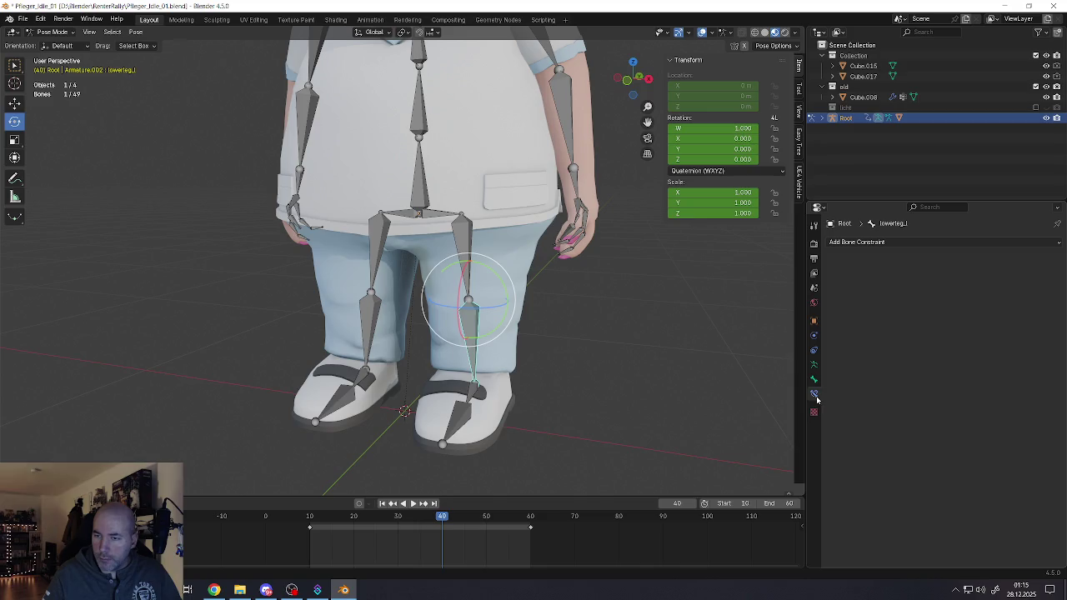
click(814, 380)
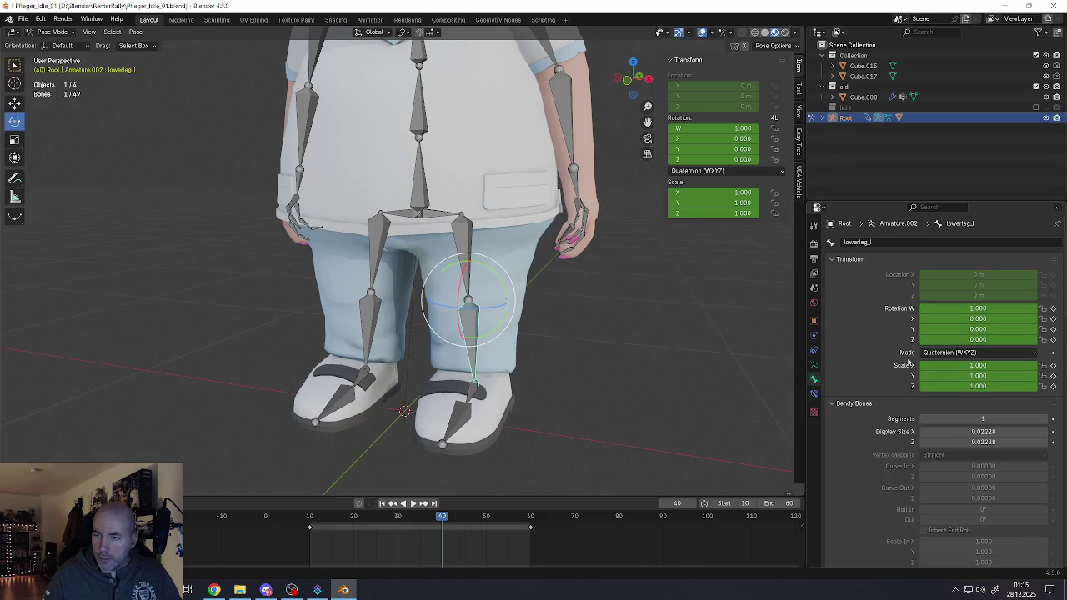
scroll(892, 357, down, 2)
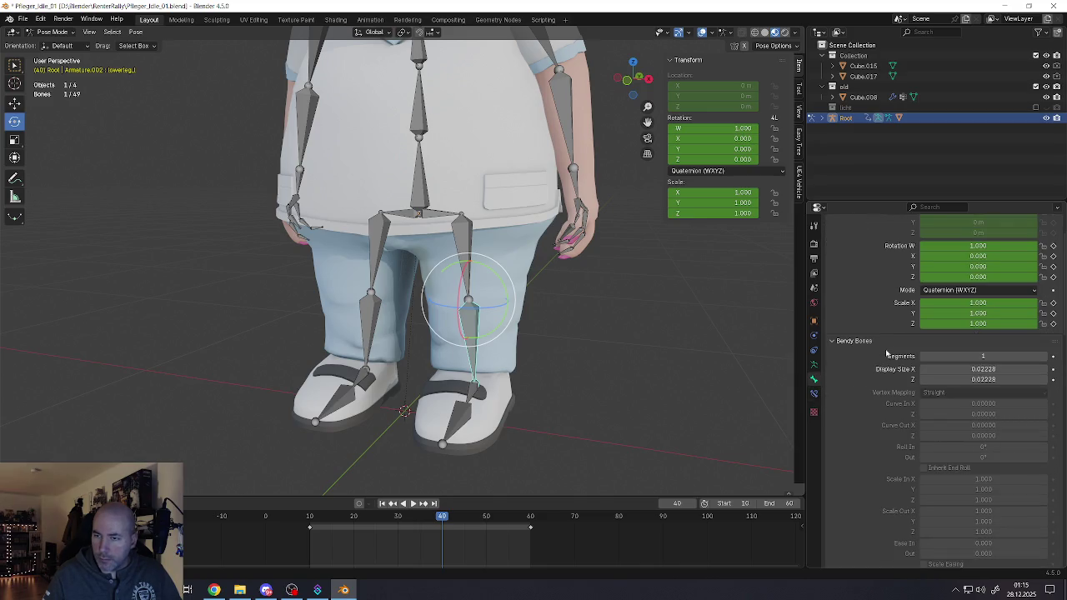
scroll(882, 355, up, 2)
click(839, 261)
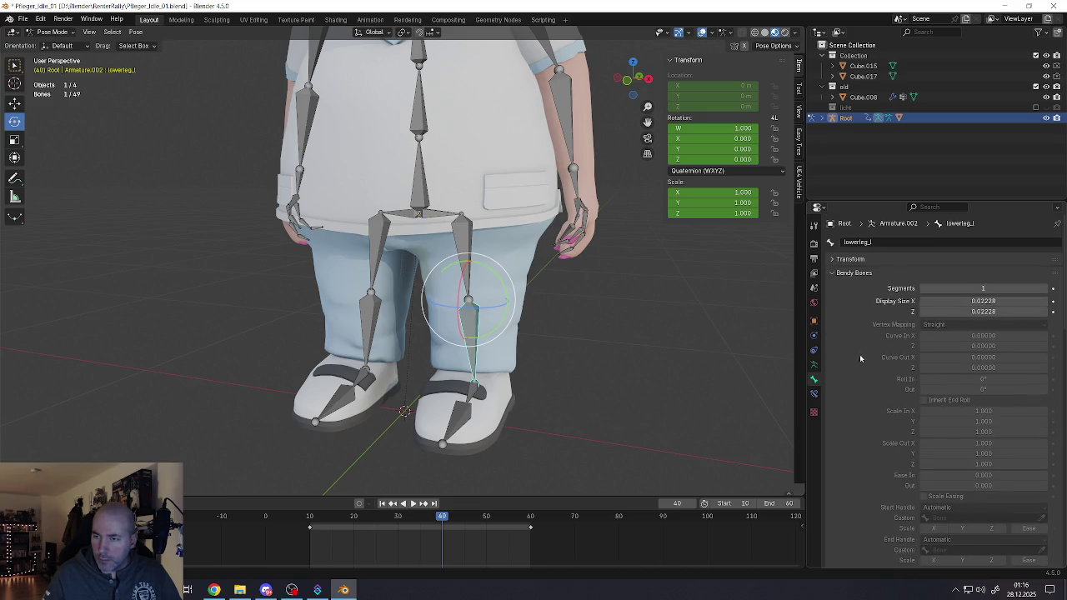
scroll(852, 385, down, 5)
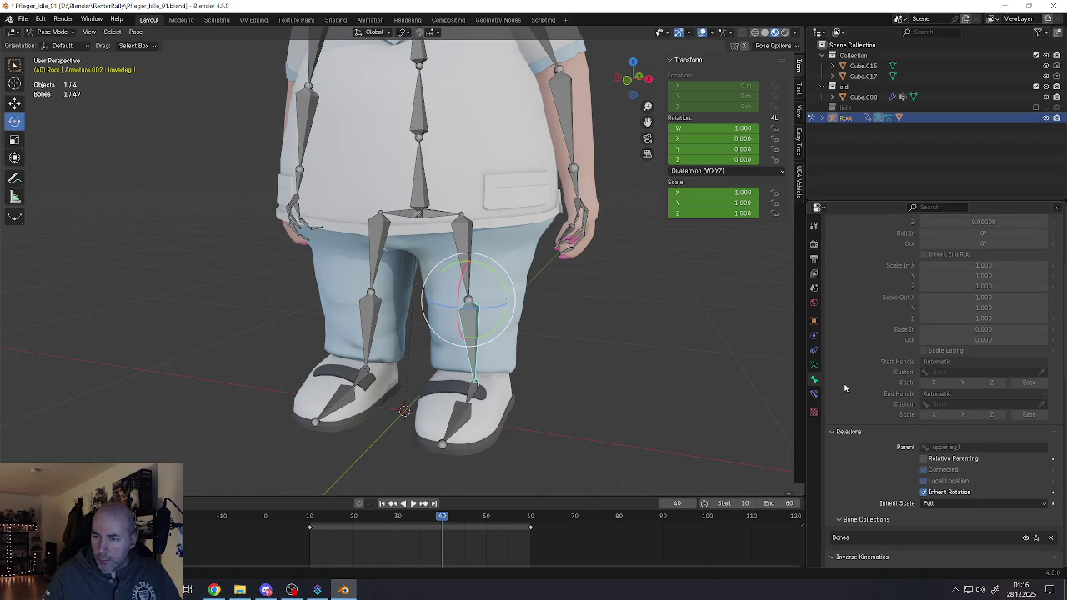
scroll(844, 387, down, 2)
scroll(845, 382, down, 2)
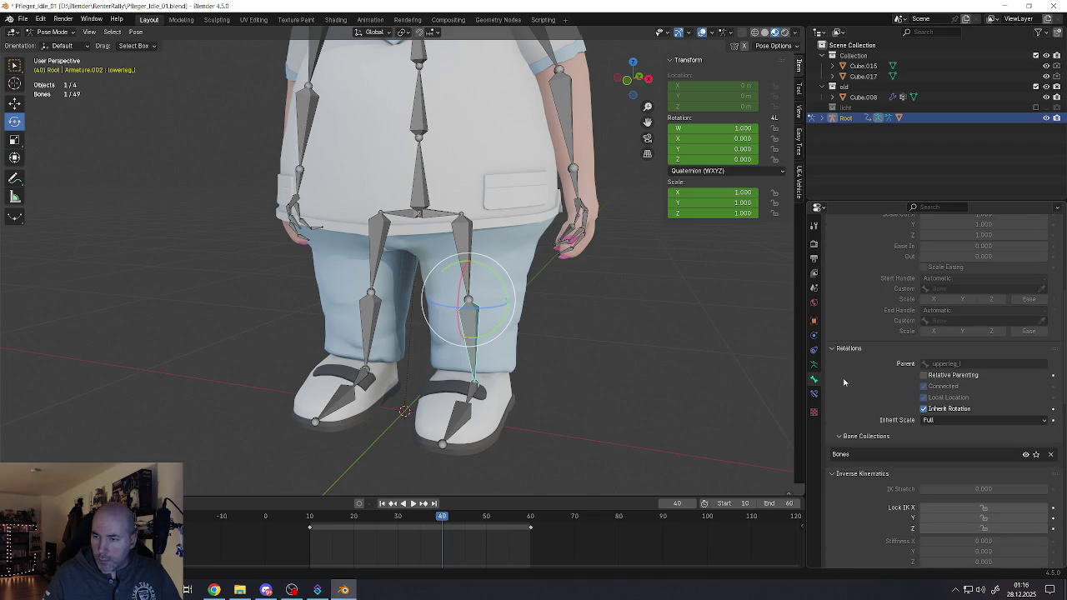
scroll(845, 381, down, 2)
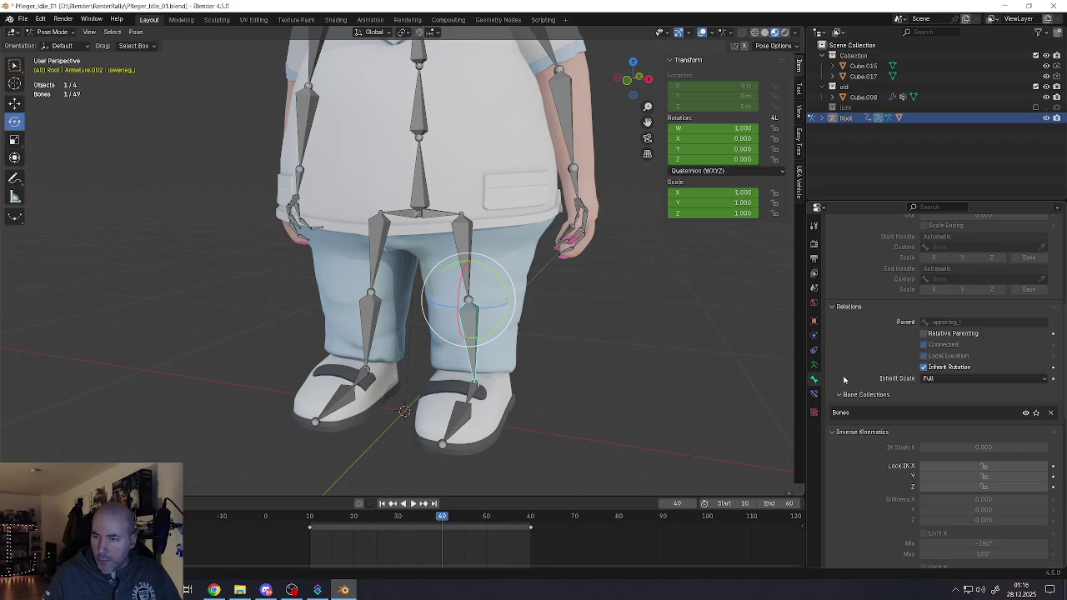
scroll(845, 380, down, 2)
scroll(846, 367, down, 2)
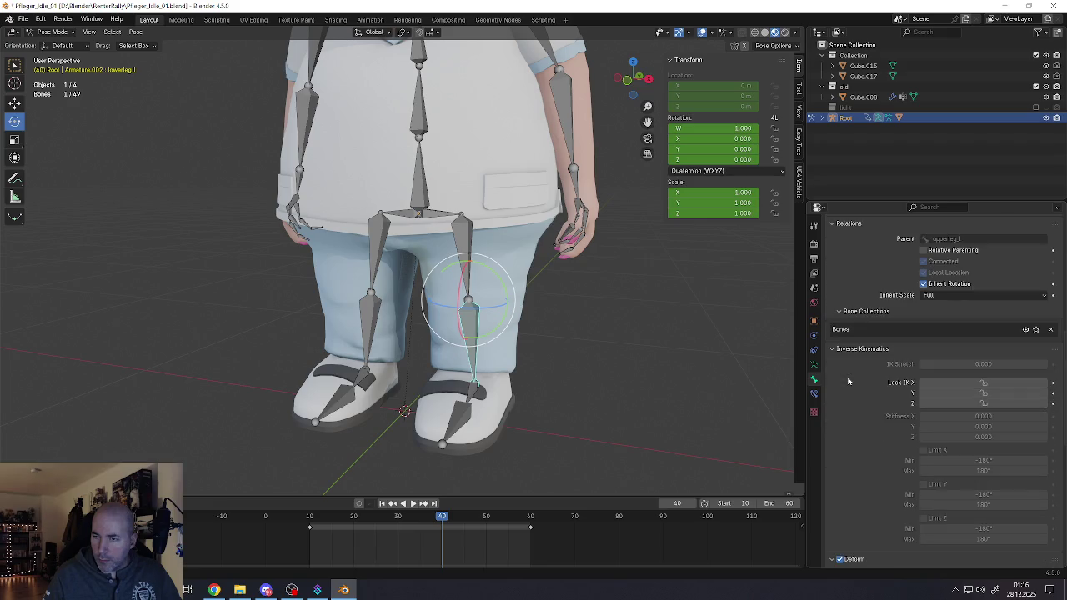
scroll(853, 362, down, 2)
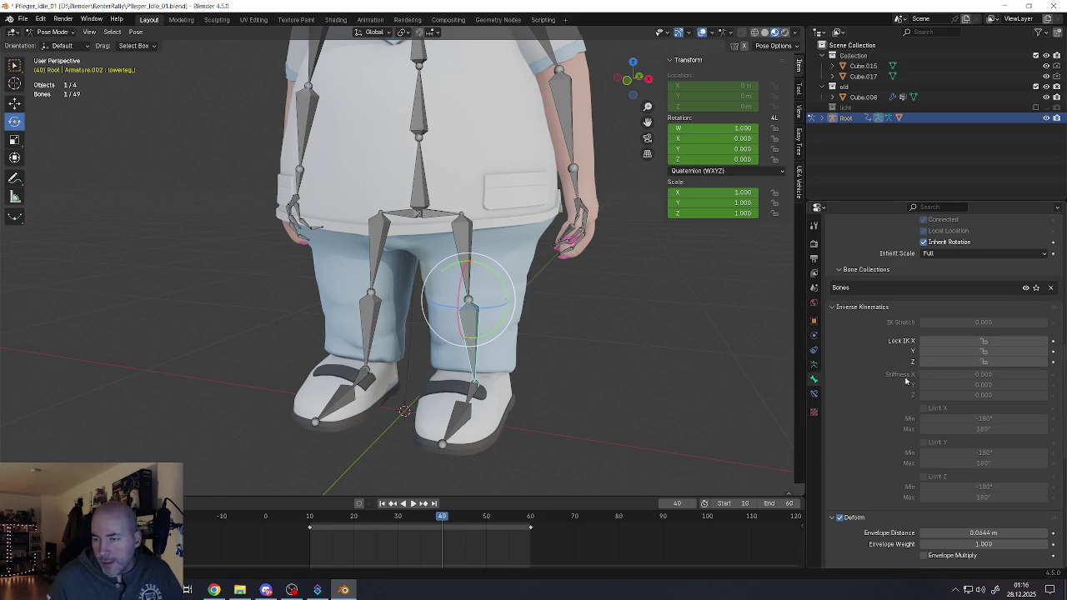
scroll(834, 374, down, 1)
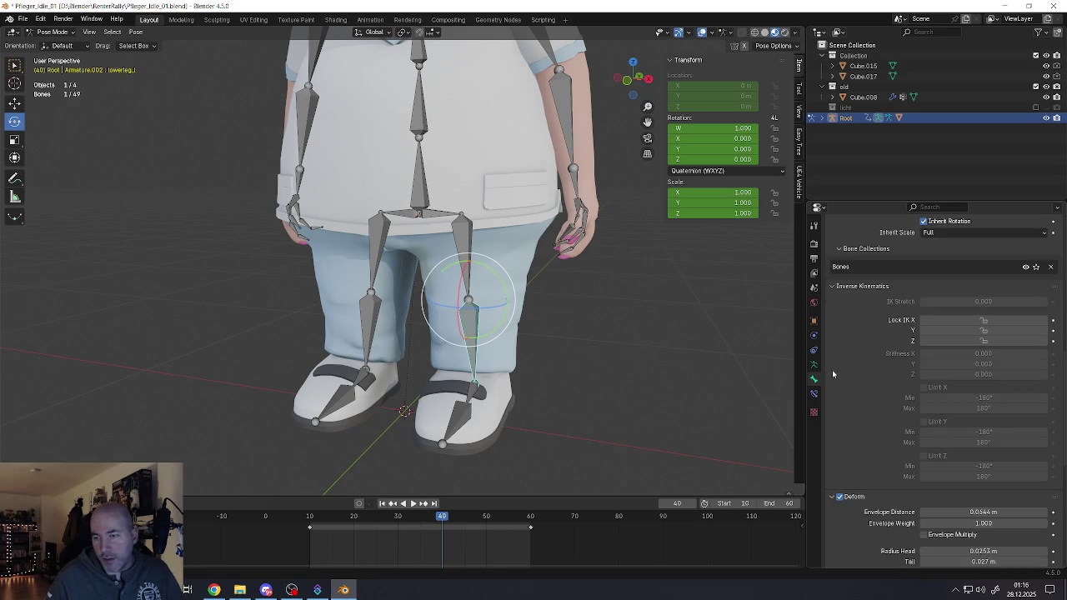
scroll(859, 353, up, 1)
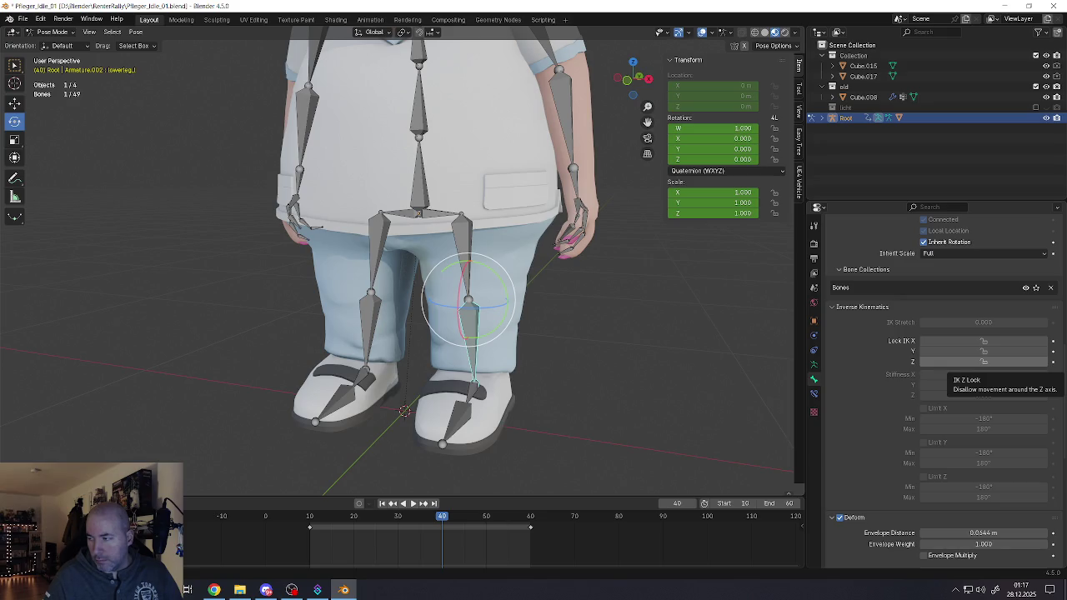
Step: Make the nurse rig's left foot bone the active pose bone at frame 40
click(474, 391)
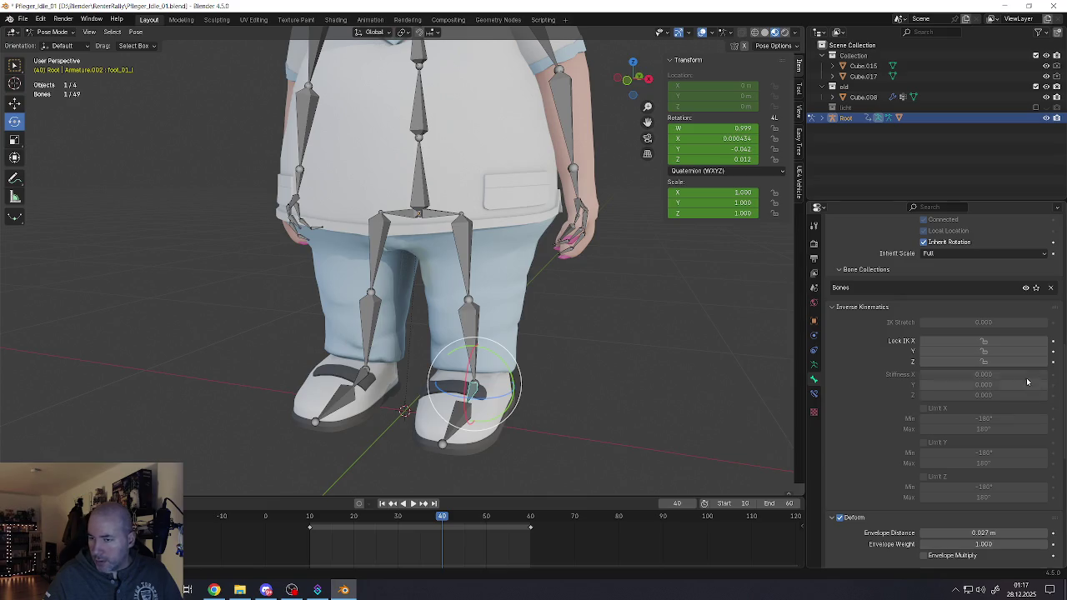
scroll(943, 407, down, 5)
scroll(943, 407, down, 2)
scroll(943, 408, down, 2)
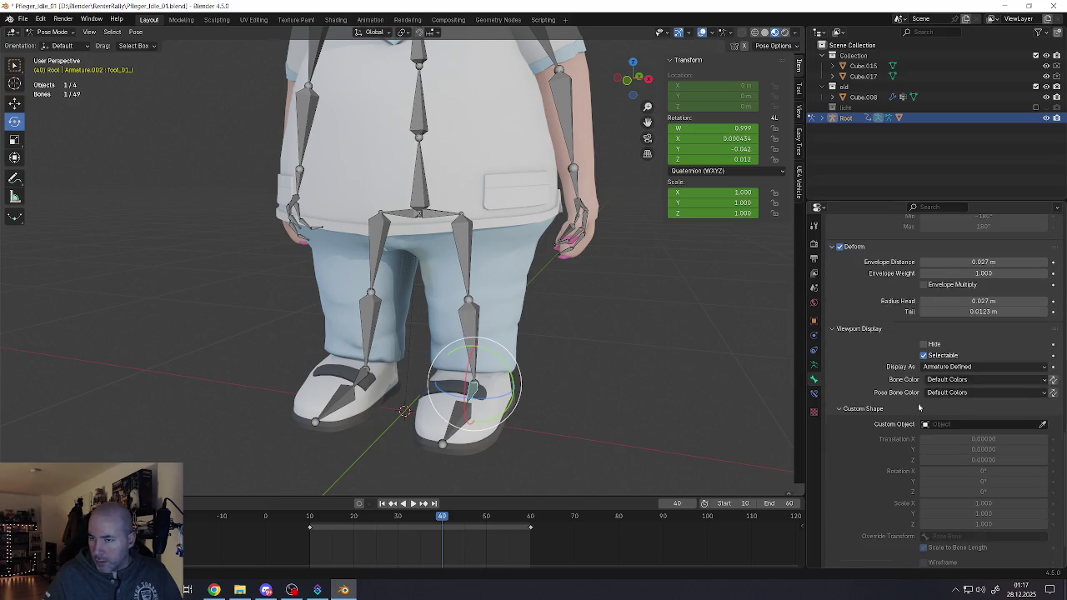
scroll(943, 408, down, 1)
scroll(850, 509, up, 3)
scroll(853, 492, up, 3)
scroll(854, 484, up, 3)
scroll(857, 475, up, 2)
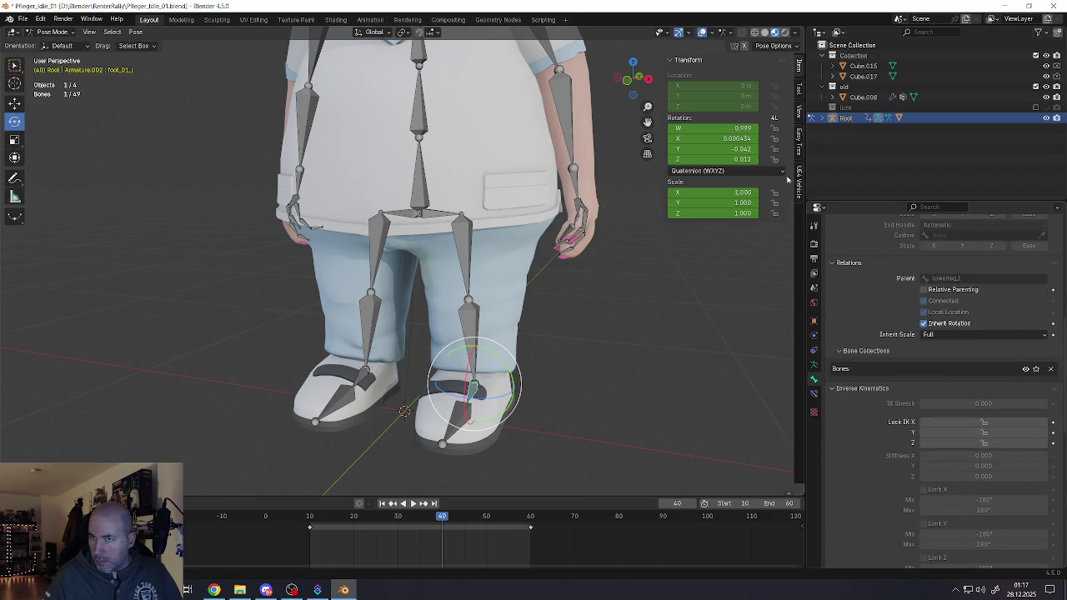
click(789, 47)
scroll(858, 433, up, 2)
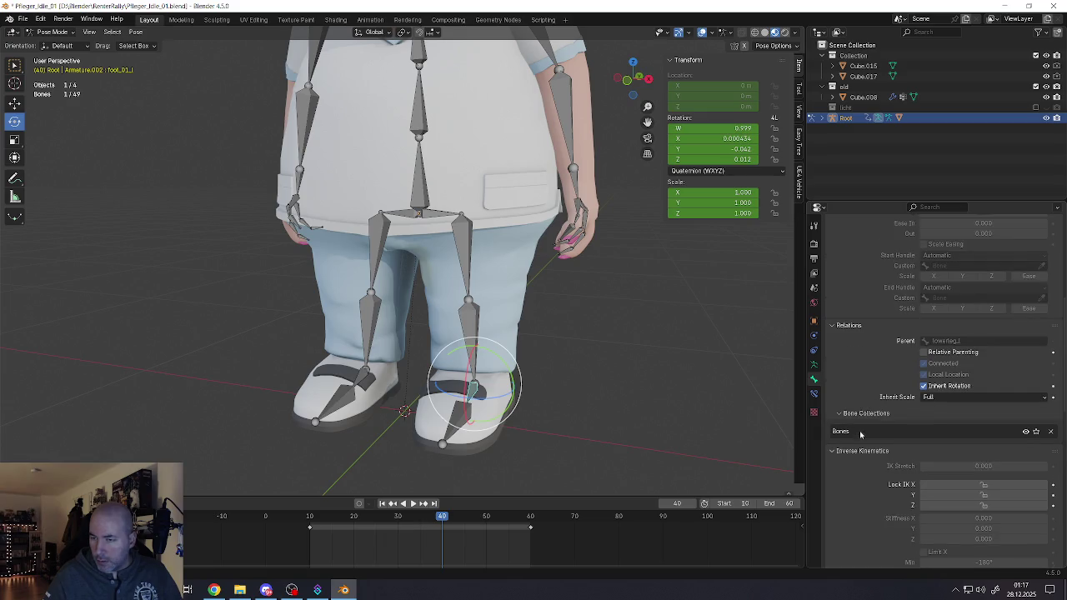
scroll(860, 434, down, 4)
scroll(862, 437, down, 3)
scroll(862, 438, down, 6)
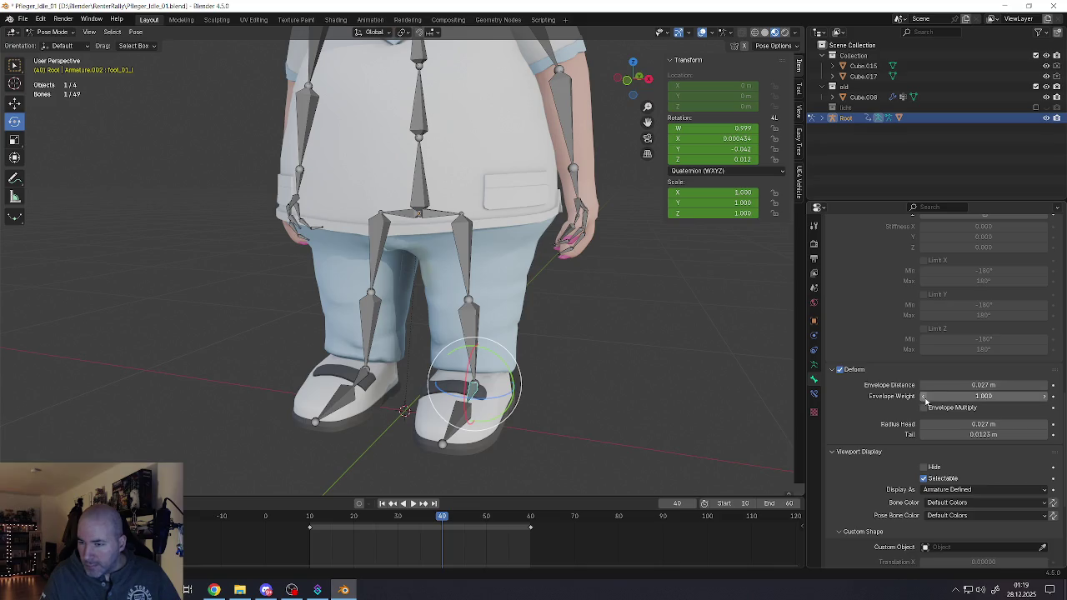
scroll(944, 381, up, 2)
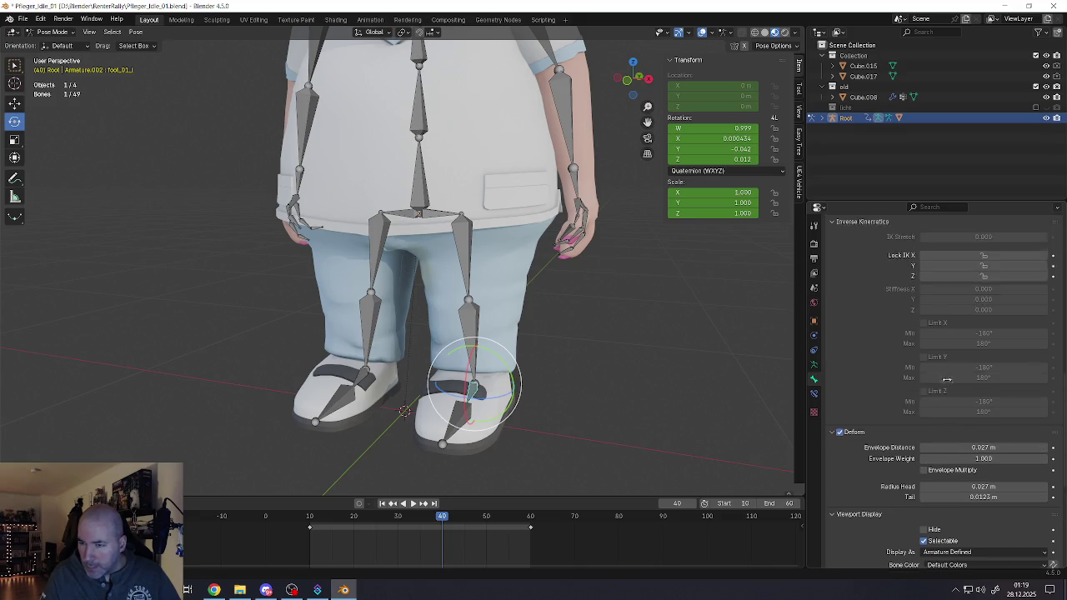
scroll(945, 381, up, 2)
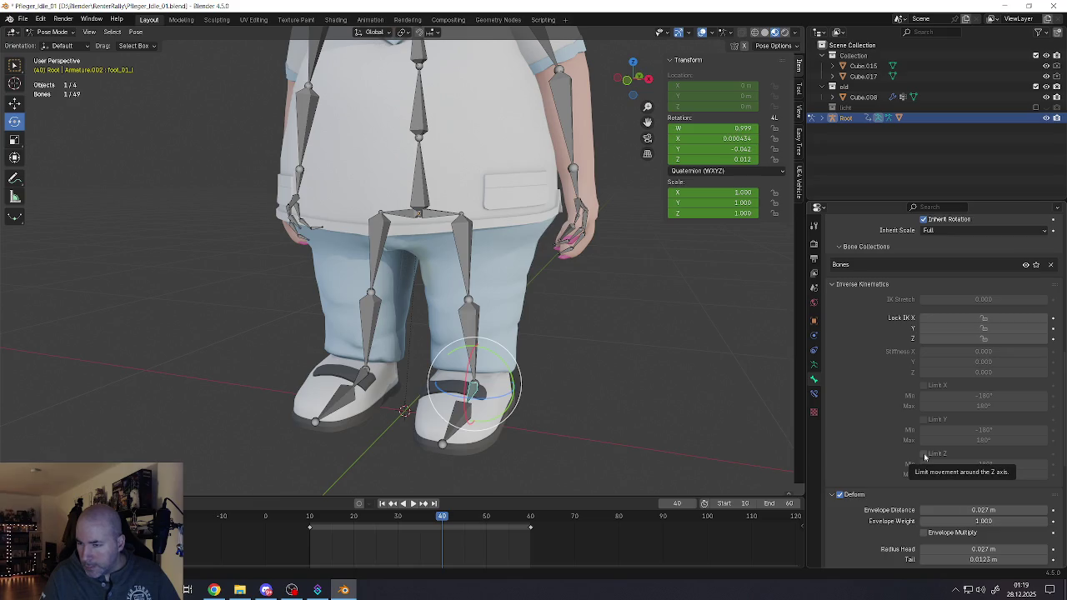
scroll(923, 450, down, 1)
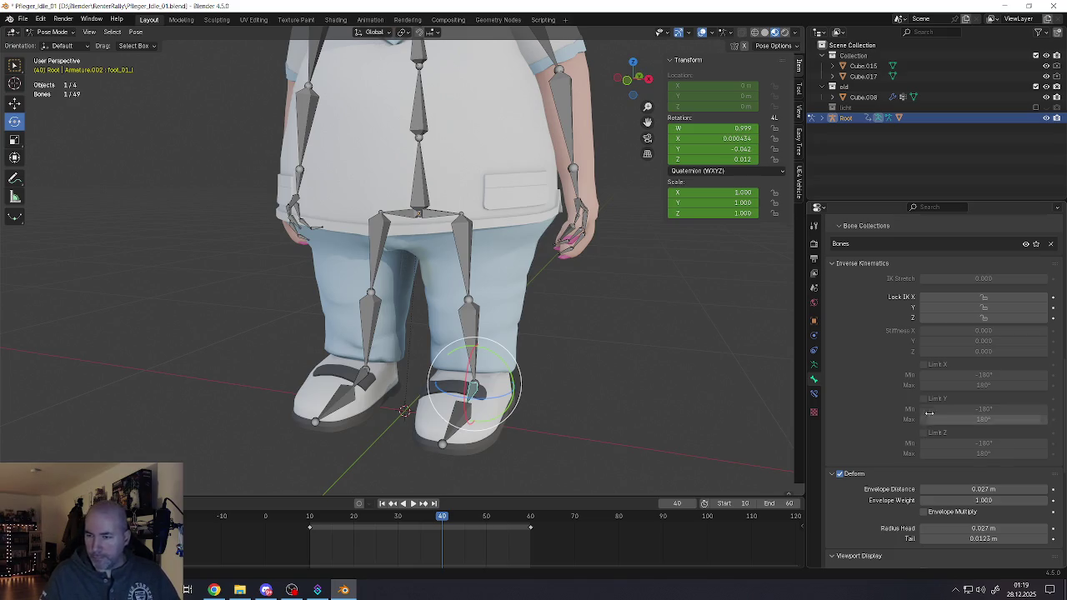
click(923, 433)
click(956, 443)
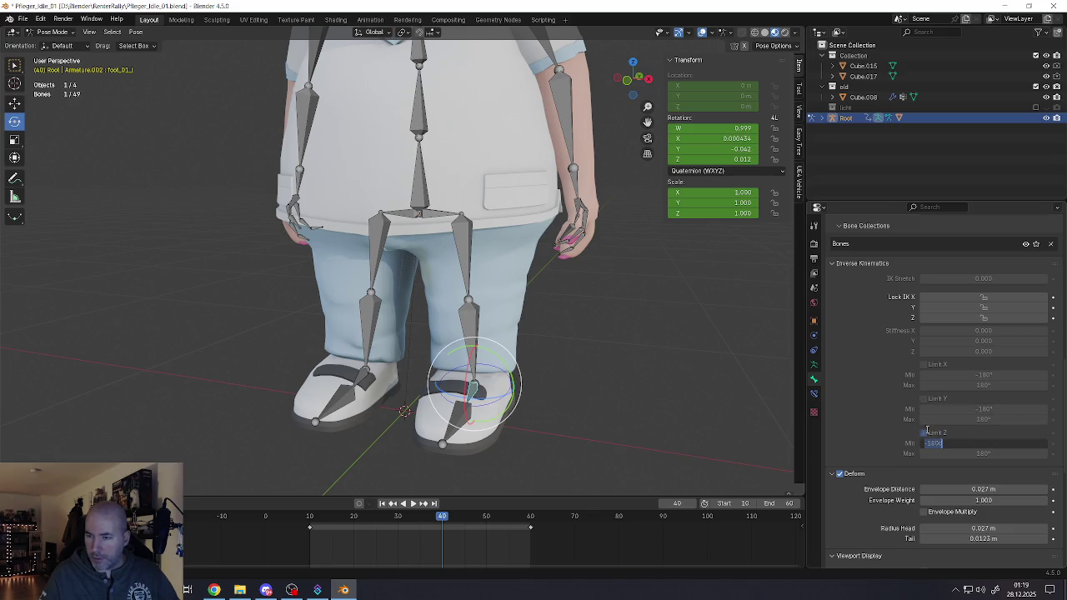
click(923, 433)
click(923, 434)
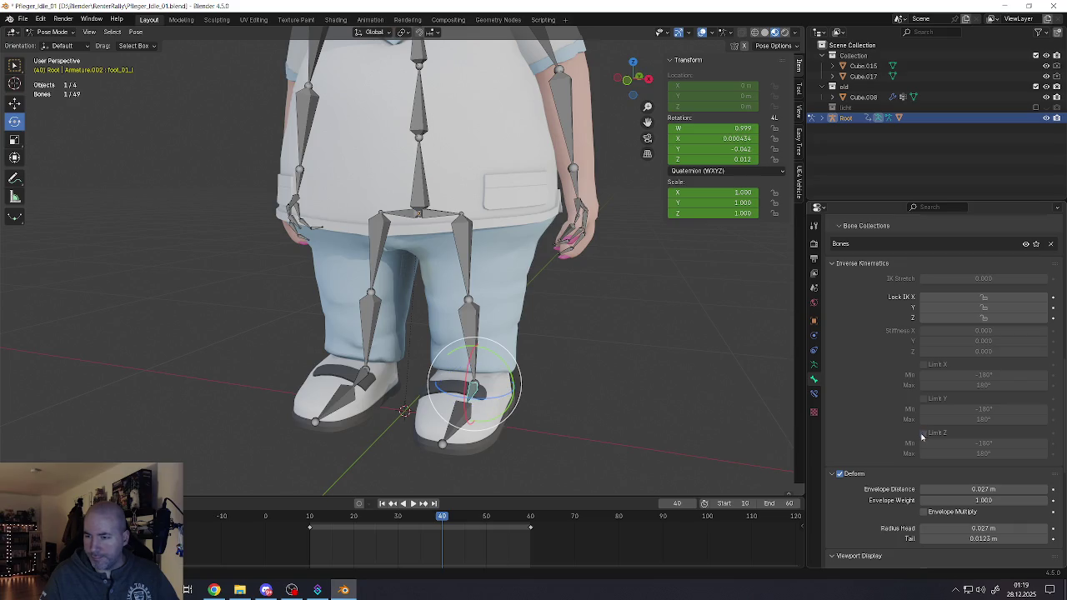
click(942, 443)
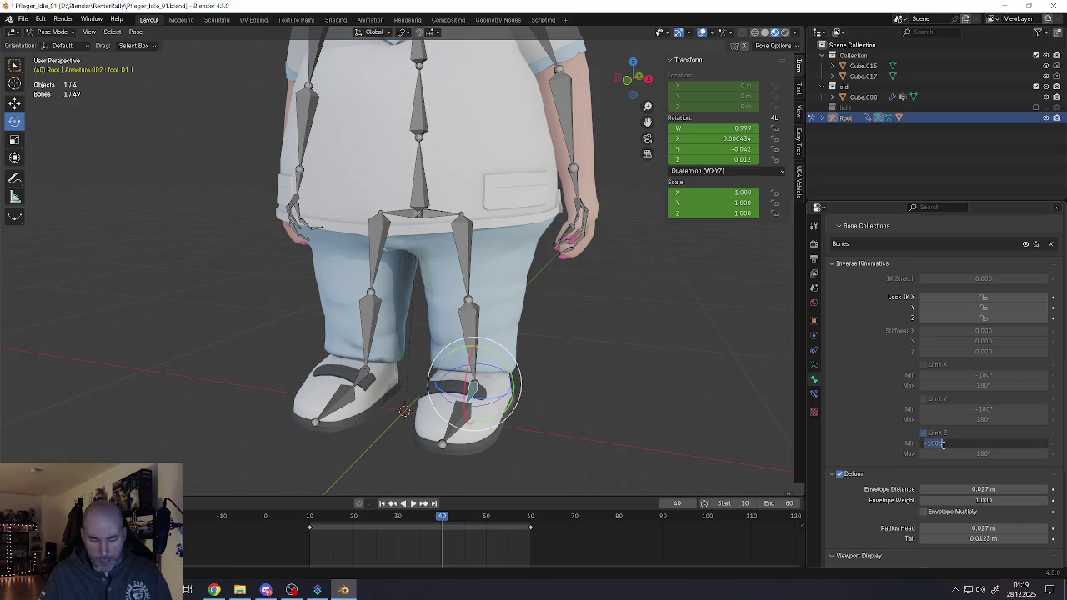
text(0)
key(Tab)
text(0)
key(Return)
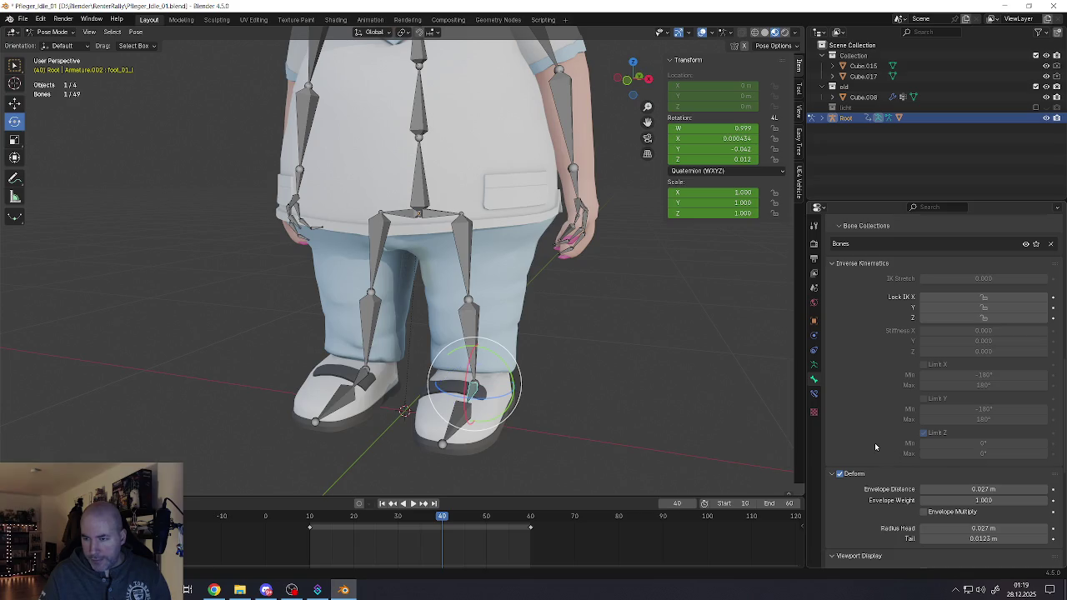
click(418, 187)
click(564, 142)
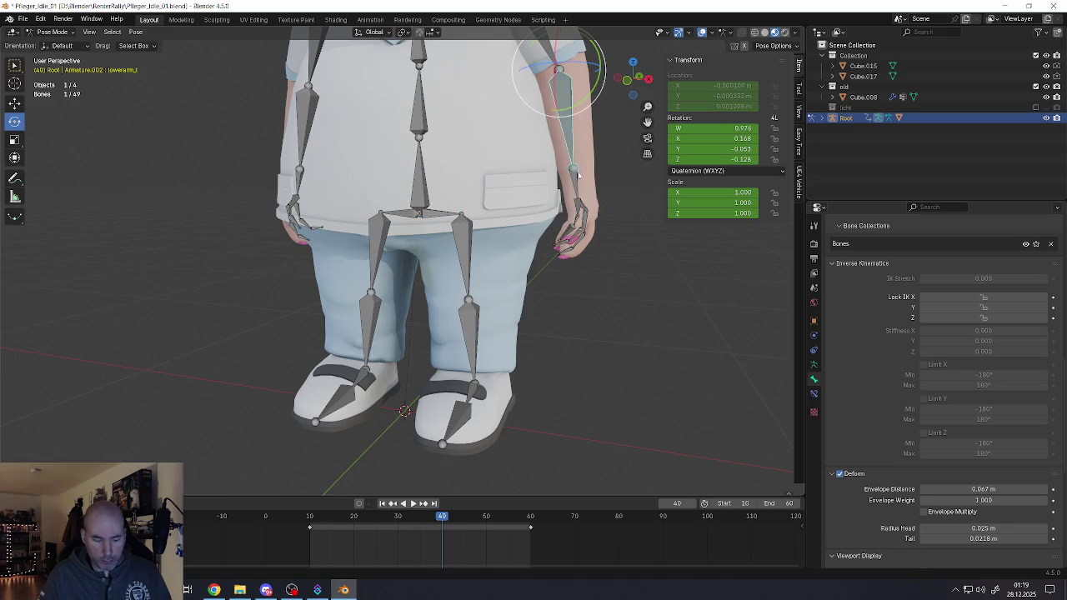
key(g)
middle_drag(621, 171, 523, 198)
right_click(523, 198)
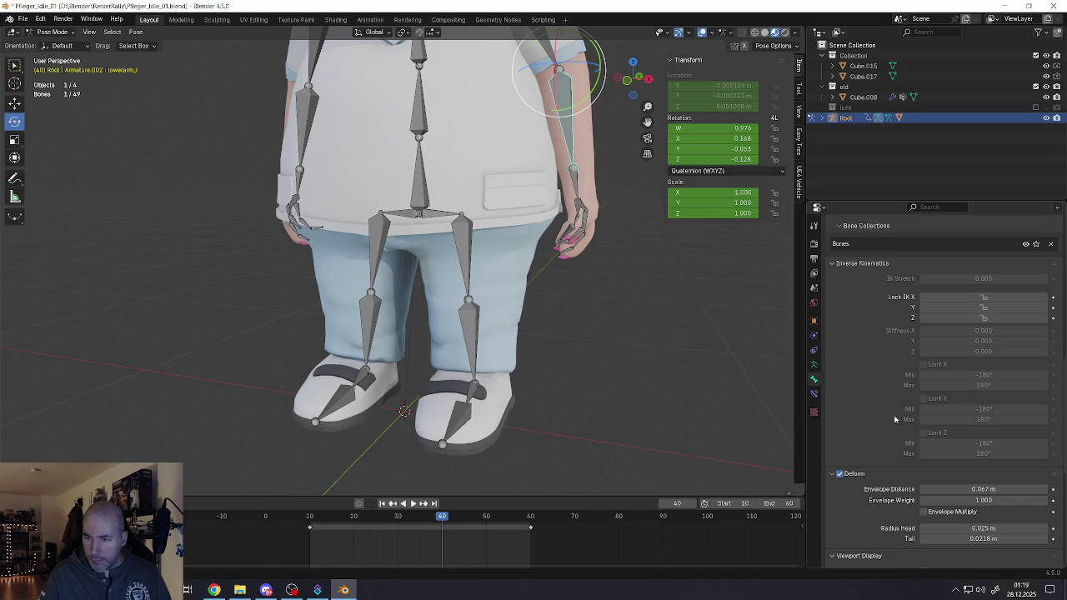
click(473, 368)
click(477, 392)
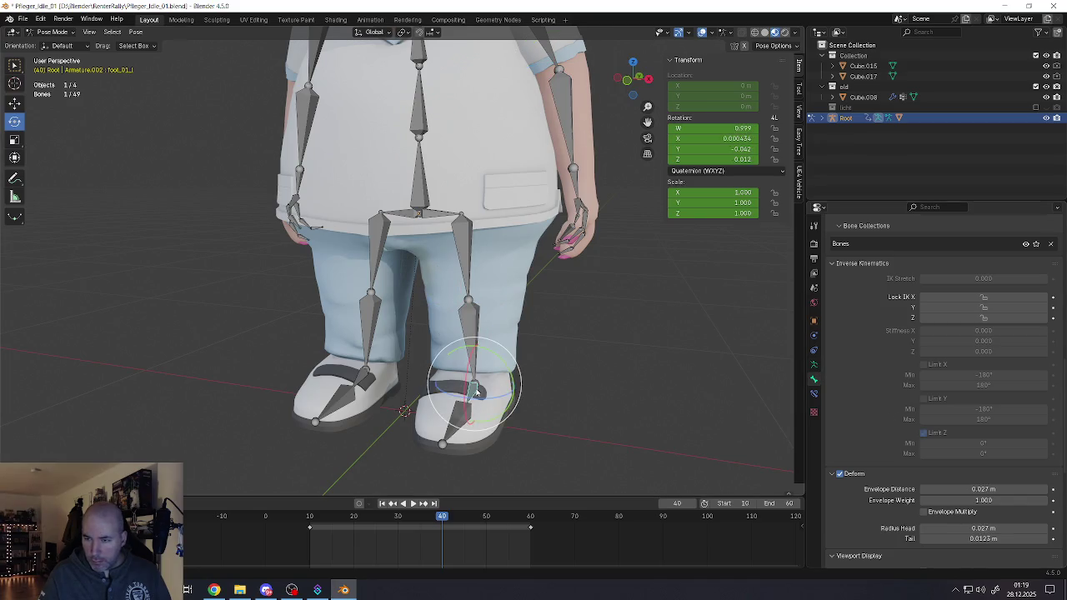
key(ctrl+z)
key(ctrl+z)
key(ctrl+shift+z)
key(ctrl+shift+z)
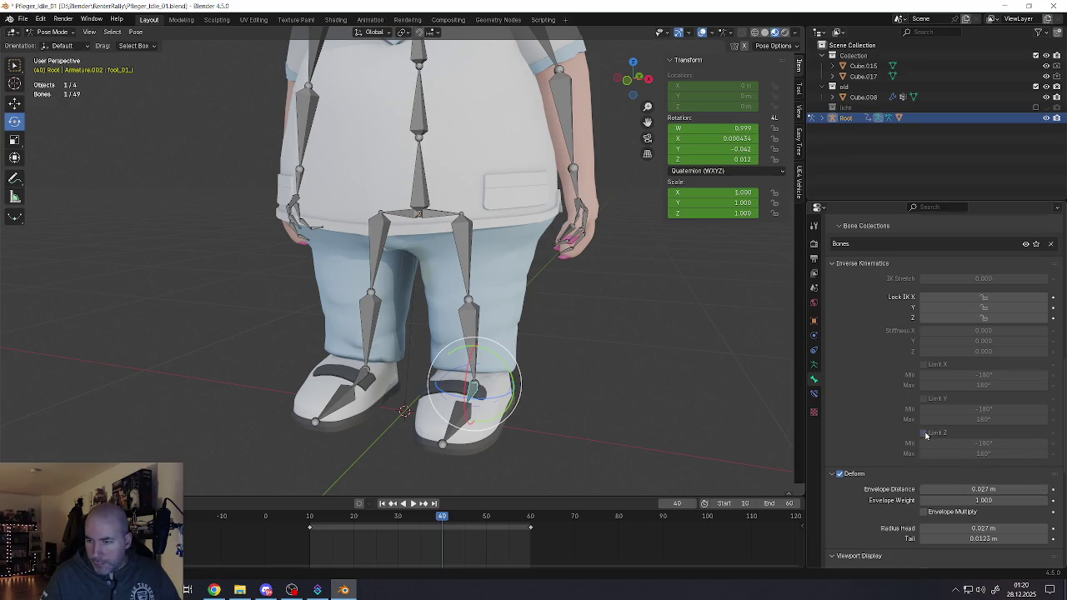
scroll(889, 482, down, 1)
scroll(888, 475, up, 4)
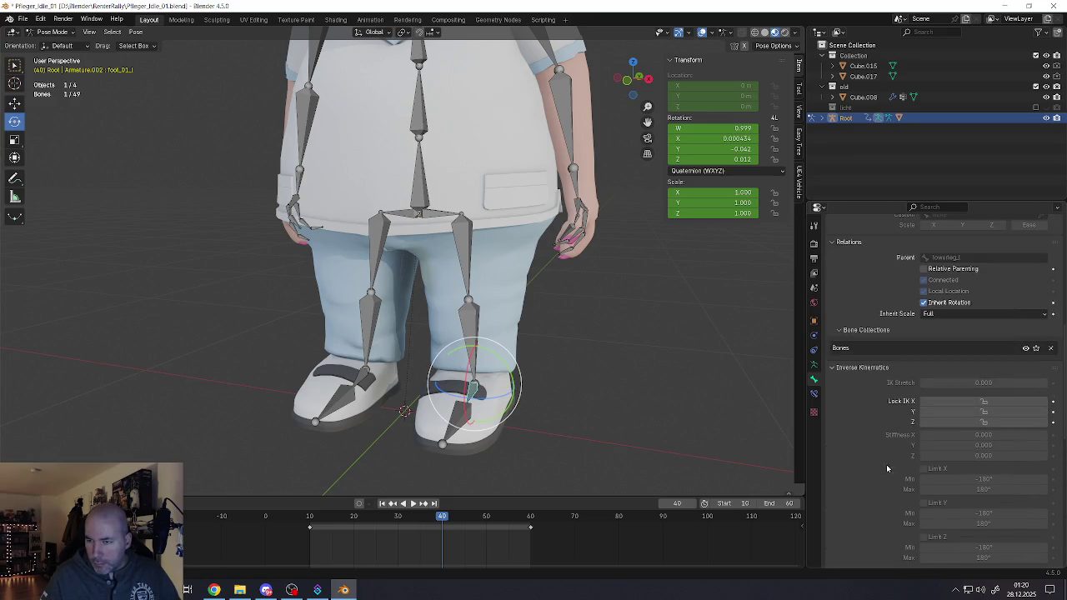
Step: Clear the foot bone's rotation, select its parent lower leg, and save Pfleger_Idle_01.blend
key(alt+r)
key(bracketleft)
click(30, 18)
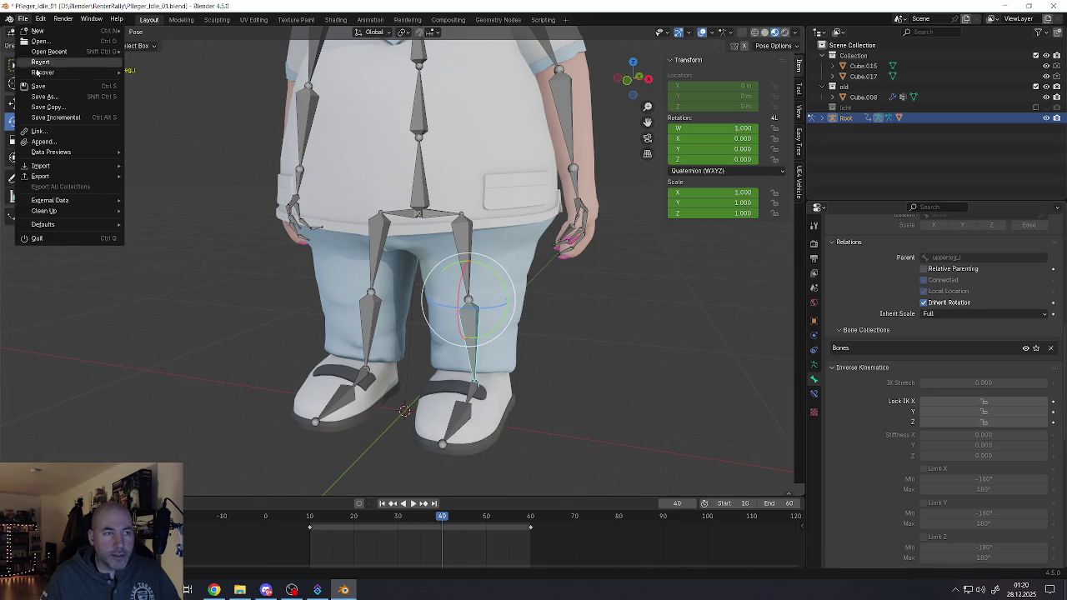
click(47, 89)
Step: Orbit to a front view of the character and switch the rig back to Object Mode
scroll(459, 281, down, 4)
middle_drag(458, 281, 433, 275)
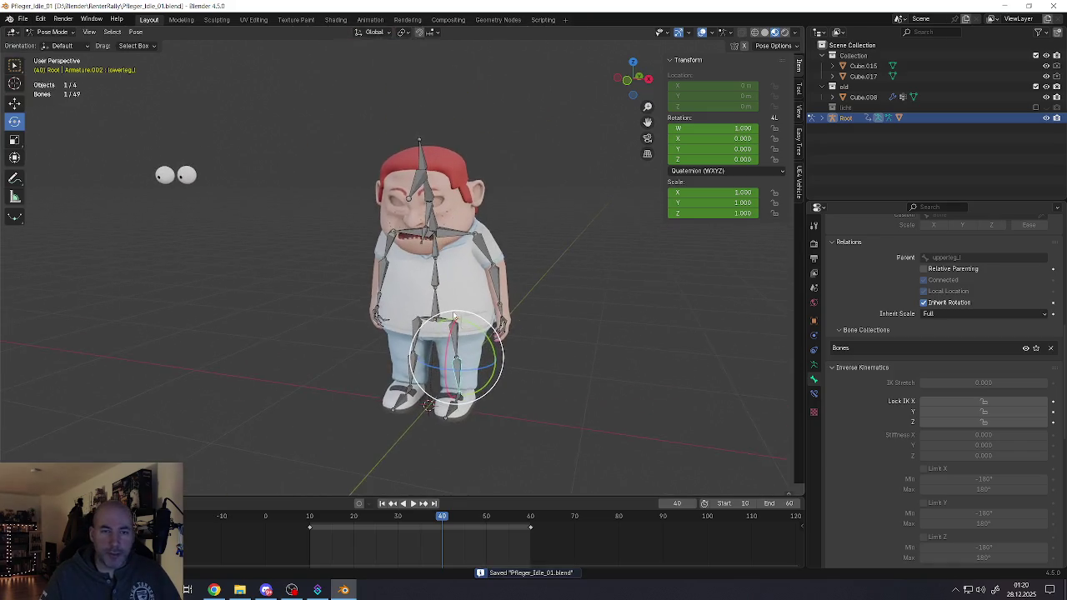
scroll(433, 275, up, 4)
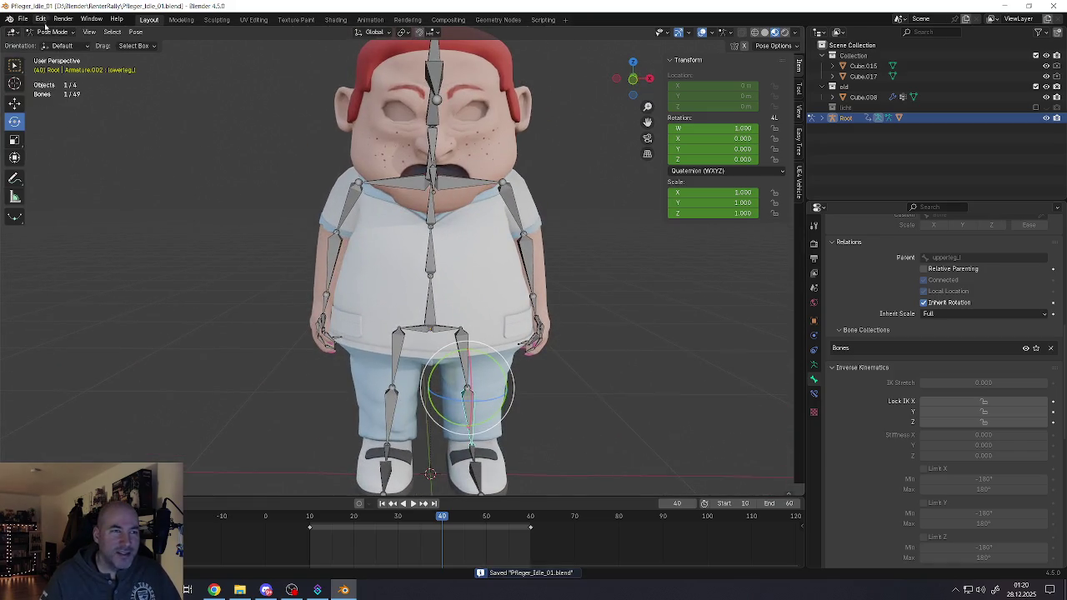
click(50, 32)
click(64, 42)
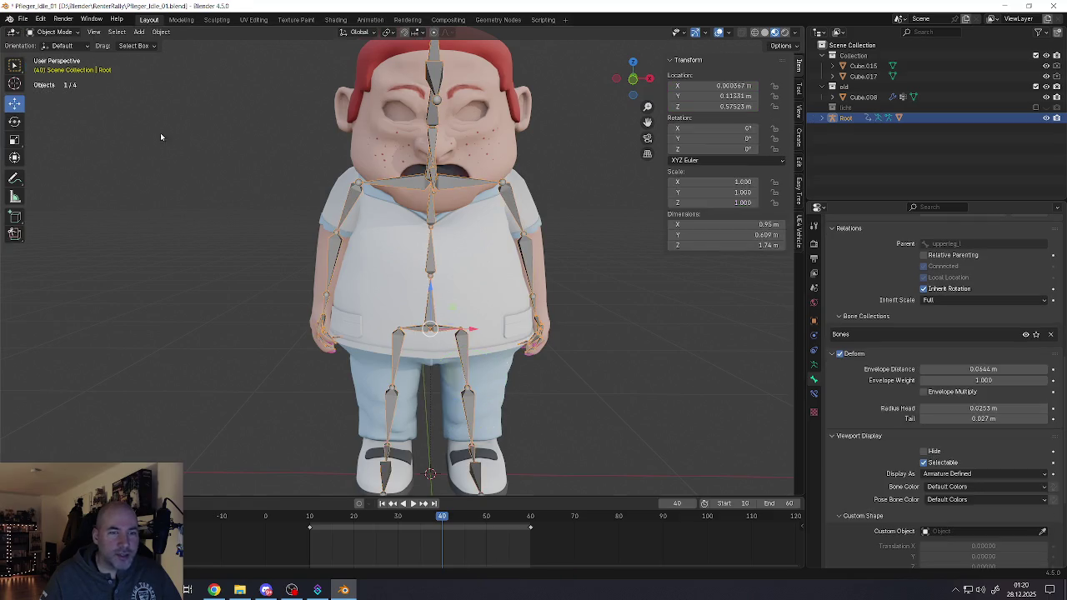
scroll(463, 283, down, 3)
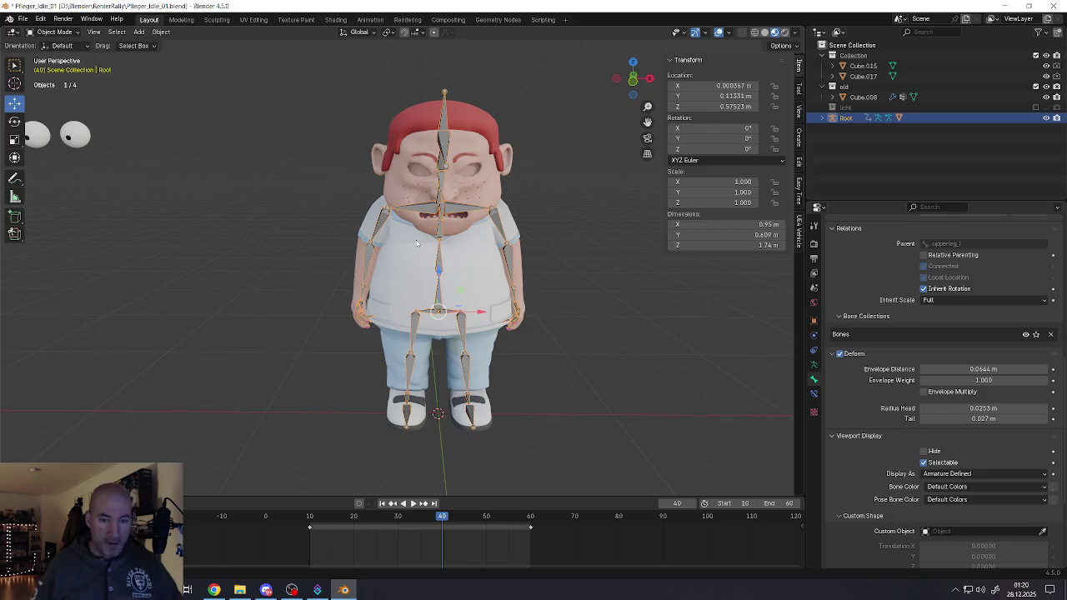
Step: Play and stop the idle animation from an angled side view, then switch the rig to Pose Mode
middle_drag(517, 219, 434, 250)
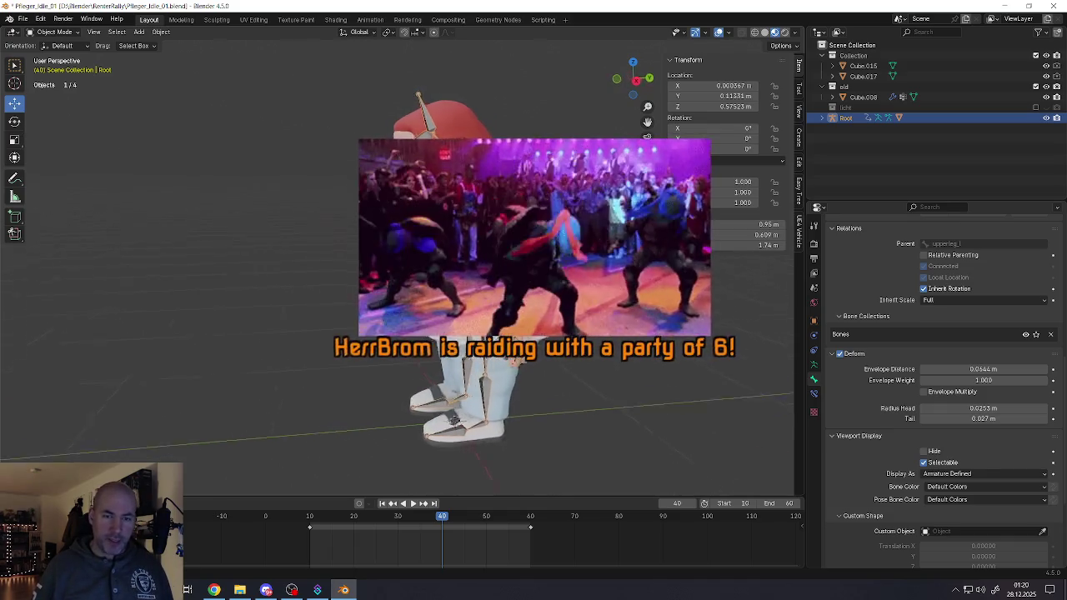
key(space)
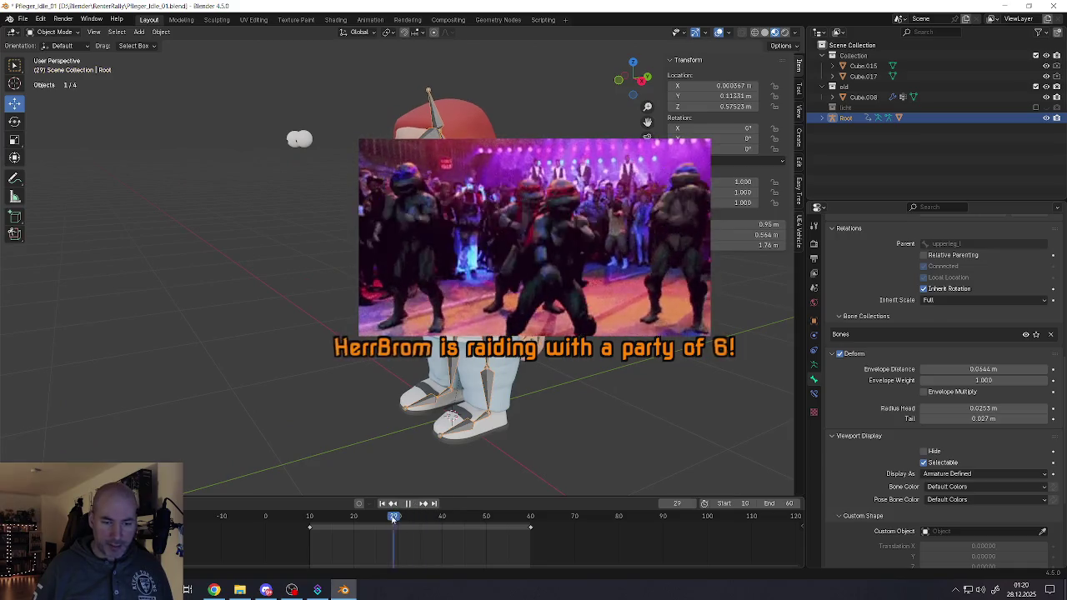
key(Escape)
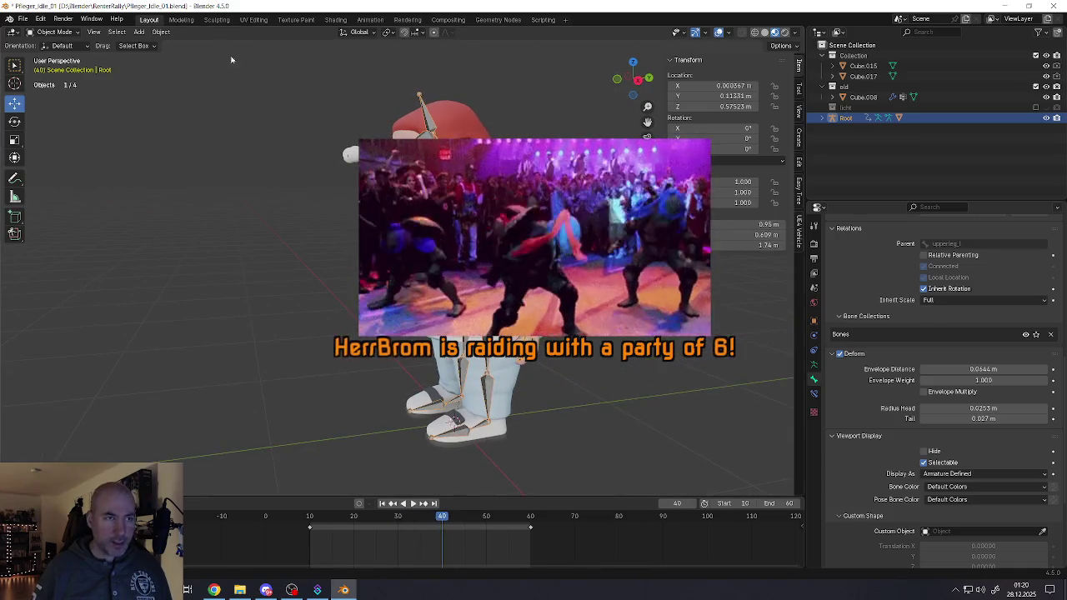
click(55, 31)
click(55, 66)
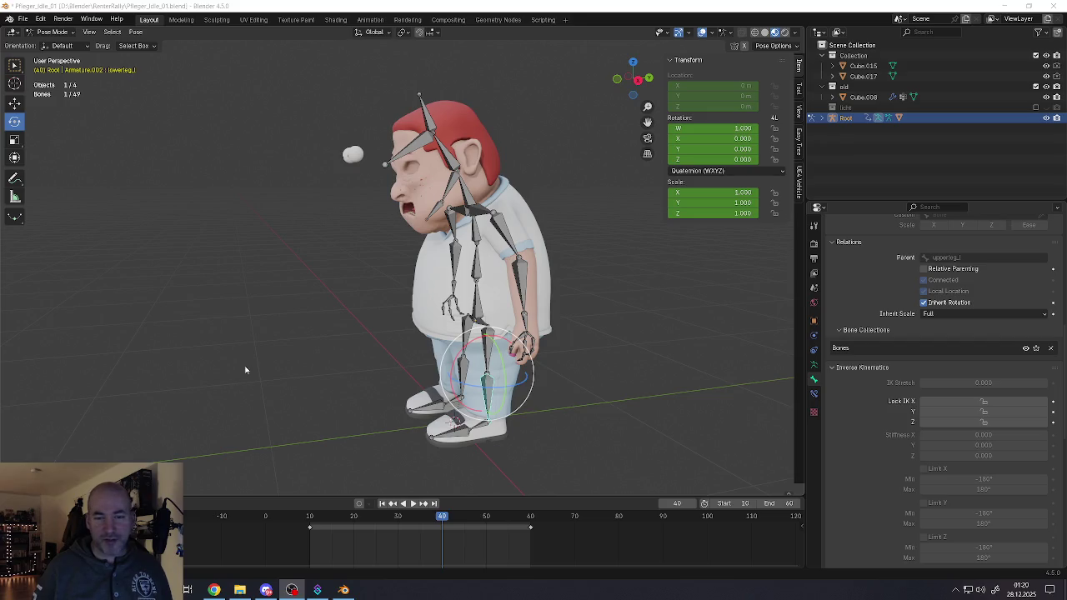
Step: Select the neck, jaw and arm bones, test-moving the right arm and cancelling it
middle_drag(245, 370, 409, 245)
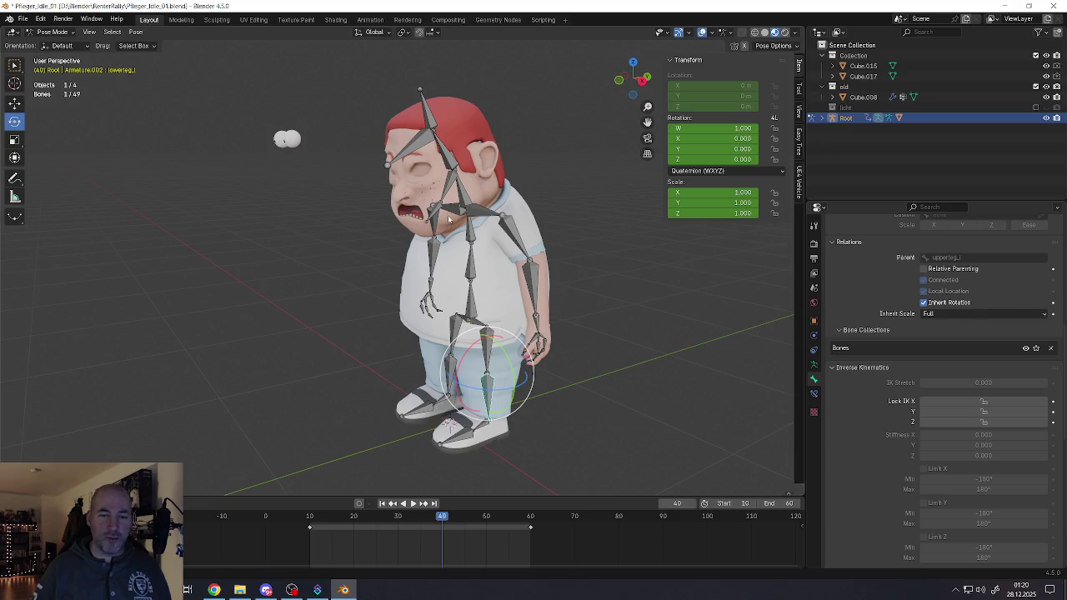
click(467, 200)
middle_drag(467, 201, 432, 181)
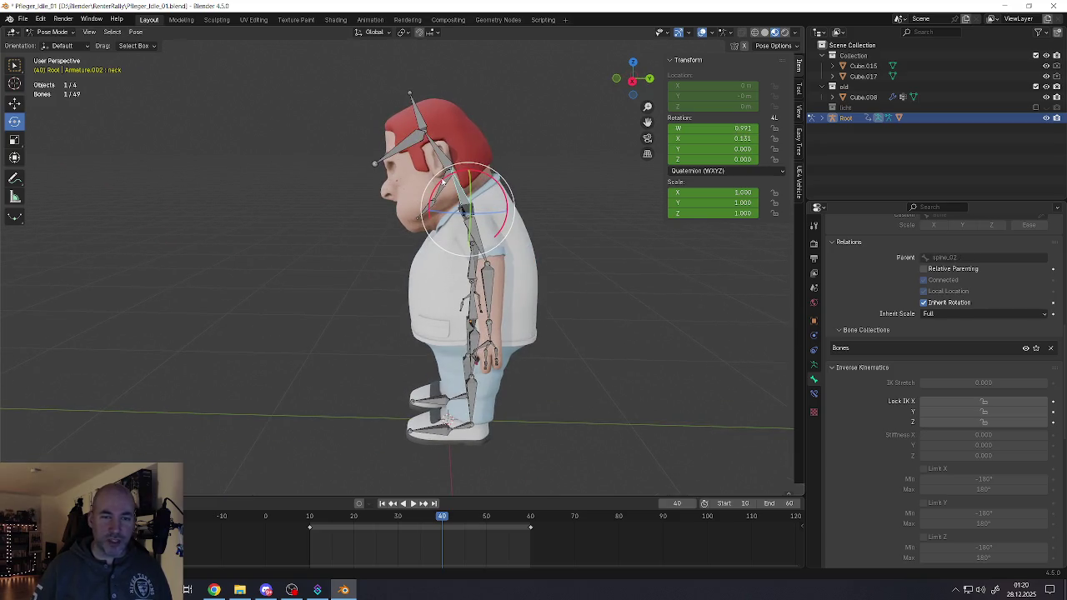
click(443, 180)
click(457, 194)
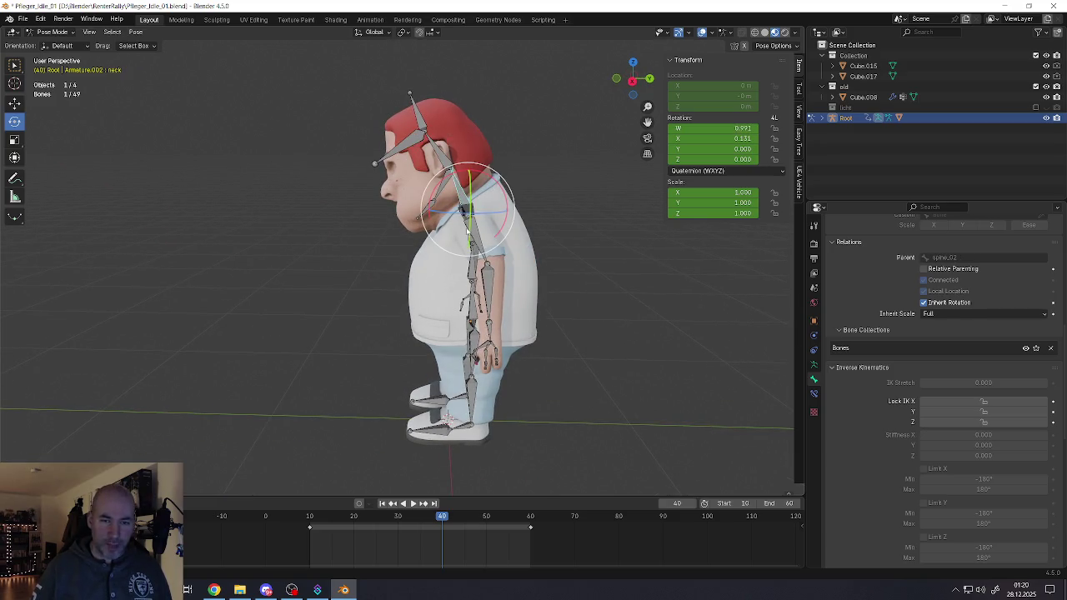
middle_drag(471, 235, 442, 238)
shift+click(464, 263)
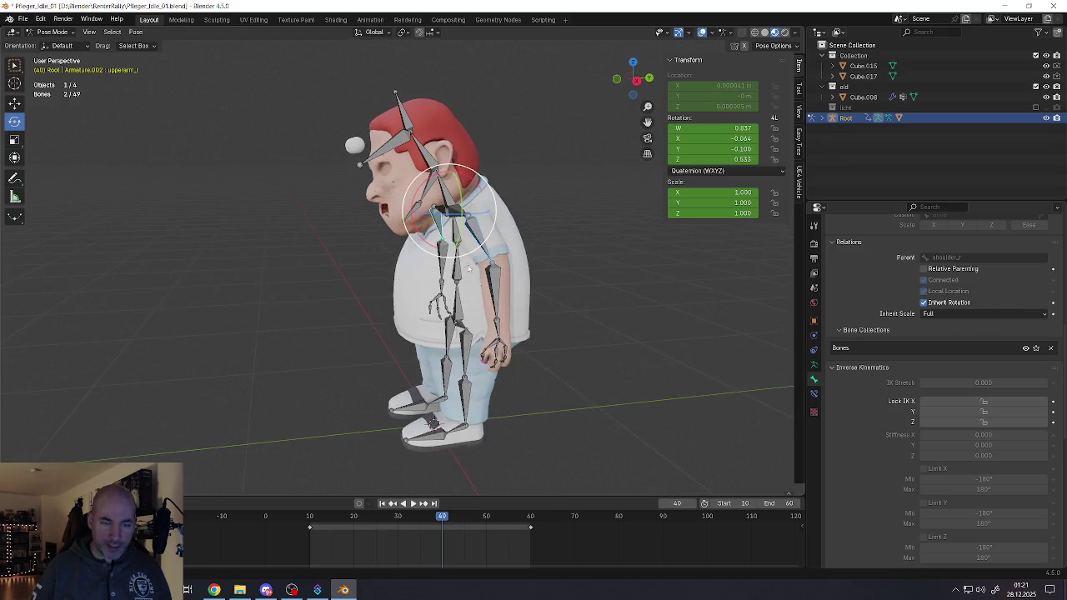
key(g)
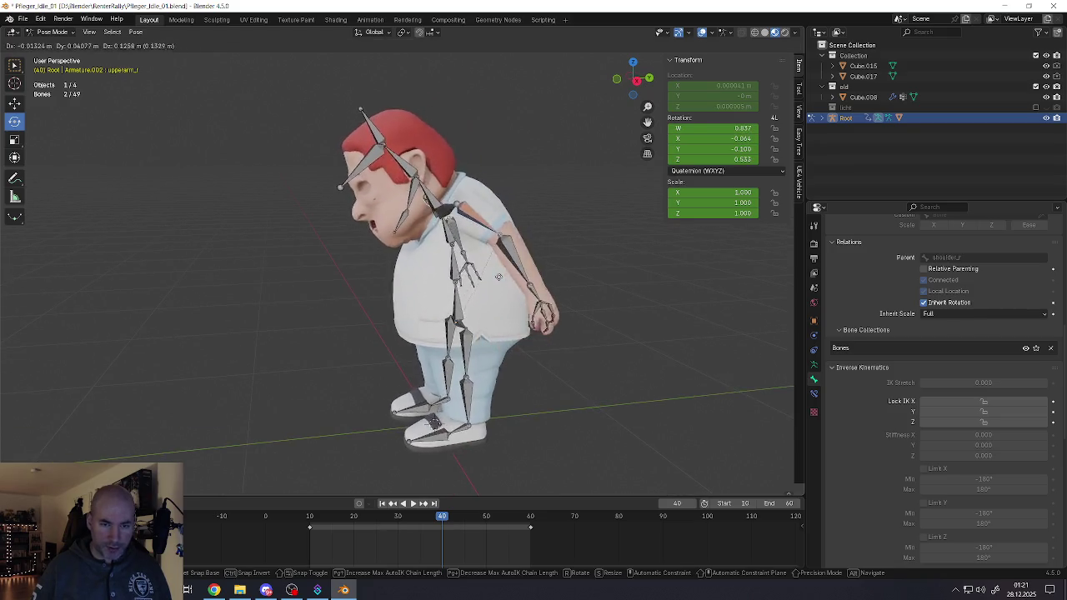
mouse_move(496, 295)
middle_down()
mouse_move(460, 250)
mouse_move(468, 243)
middle_up()
key(Escape)
click(477, 329)
mouse_move(477, 329)
middle_down()
mouse_move(442, 293)
mouse_move(448, 308)
middle_up()
shift+click(446, 300)
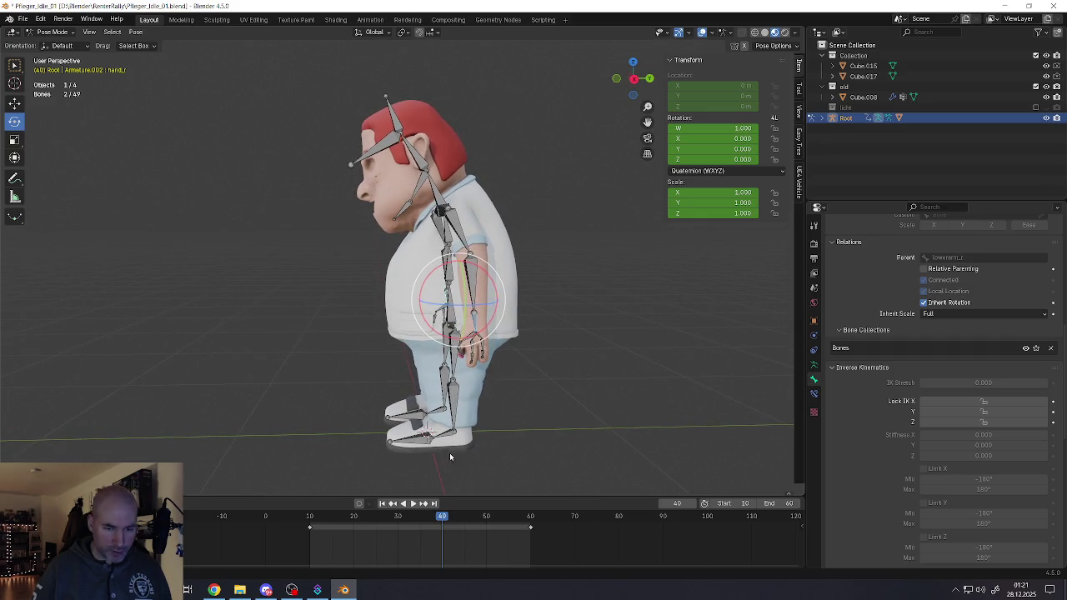
Step: Reposition the left hand and forearm, then keyframe the whole rig at frame 40
key(a)
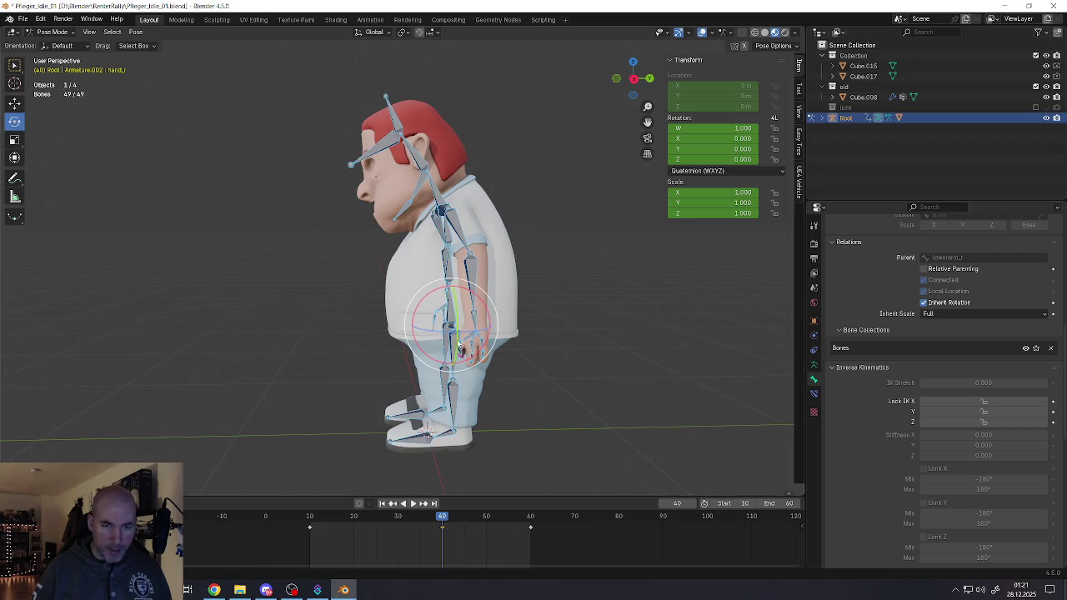
click(472, 325)
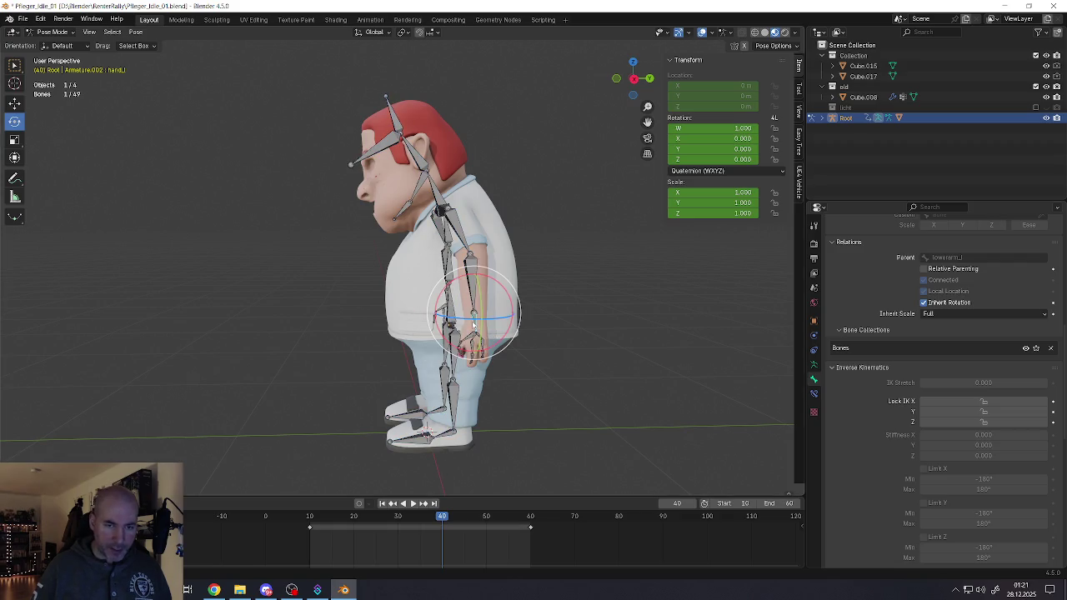
shift+click(430, 297)
middle_drag(430, 298, 427, 297)
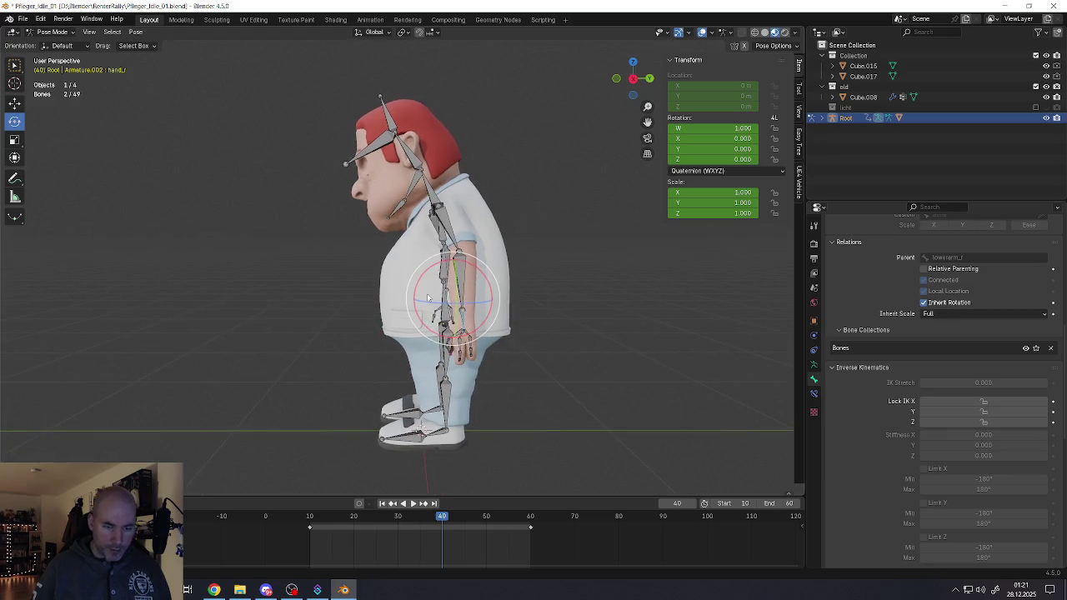
key(g)
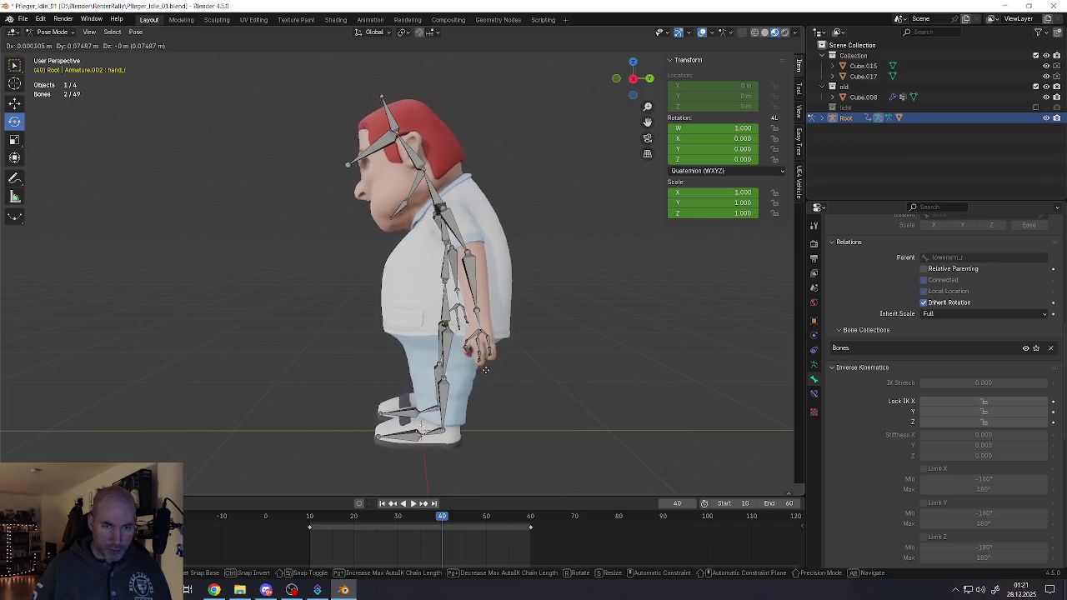
click(478, 364)
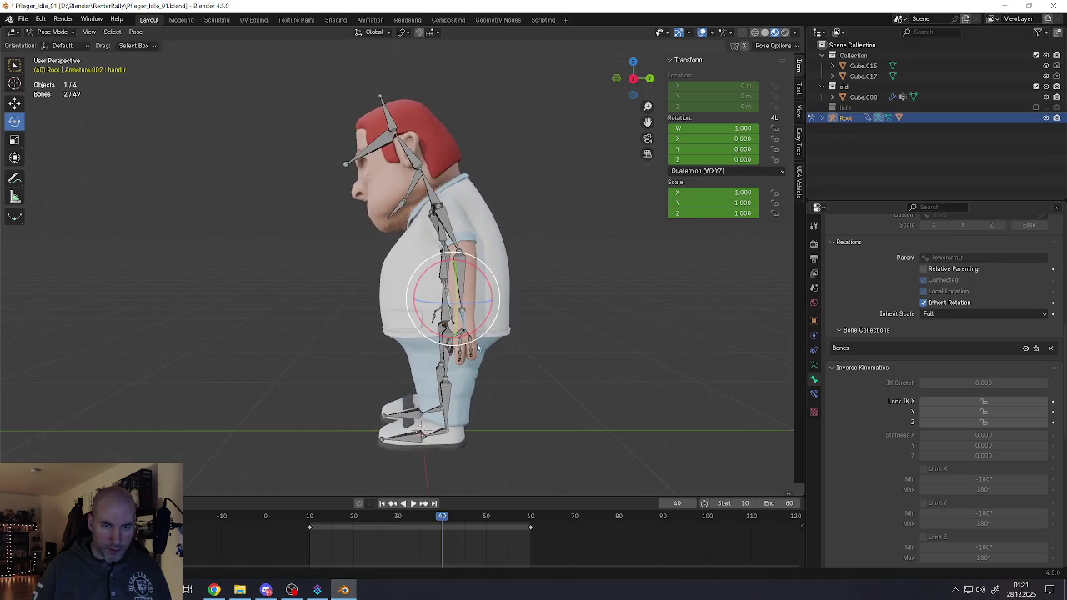
key(g)
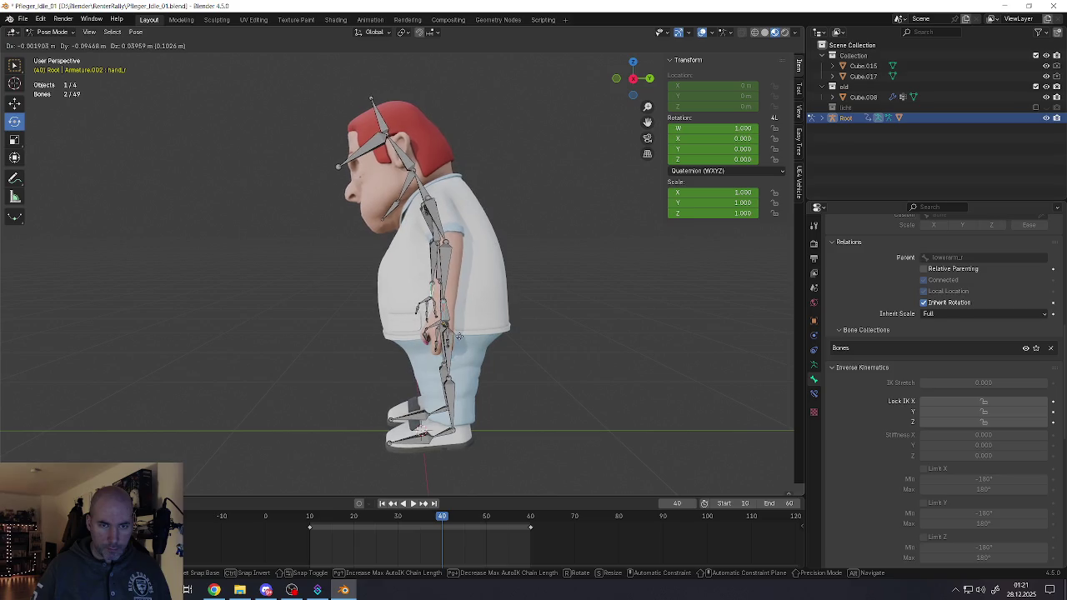
click(458, 336)
mouse_move(459, 336)
middle_down()
mouse_move(534, 327)
mouse_move(438, 304)
middle_up()
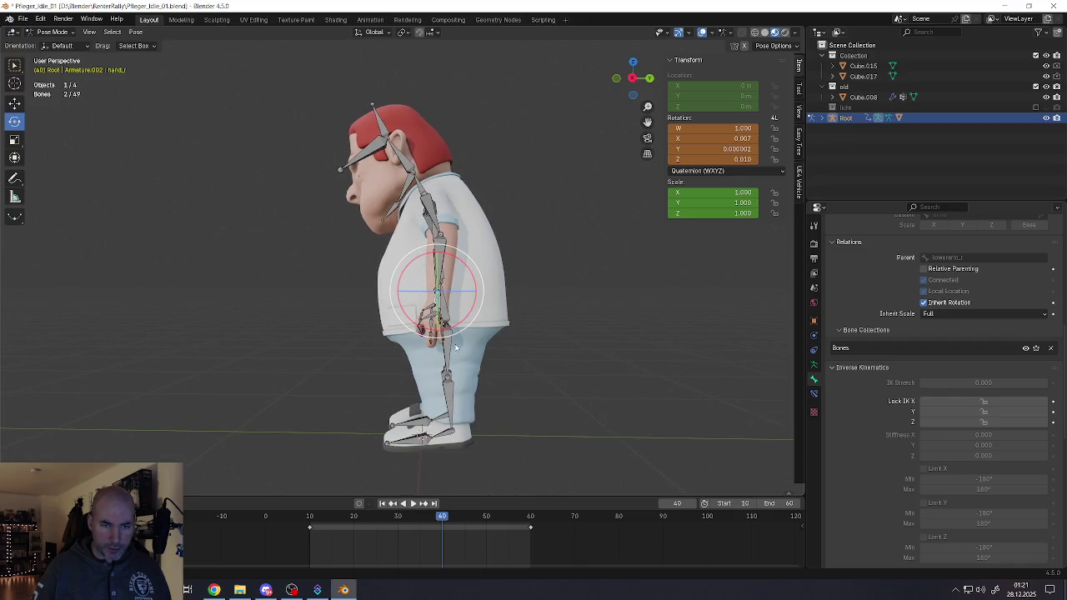
key(a)
key(i)
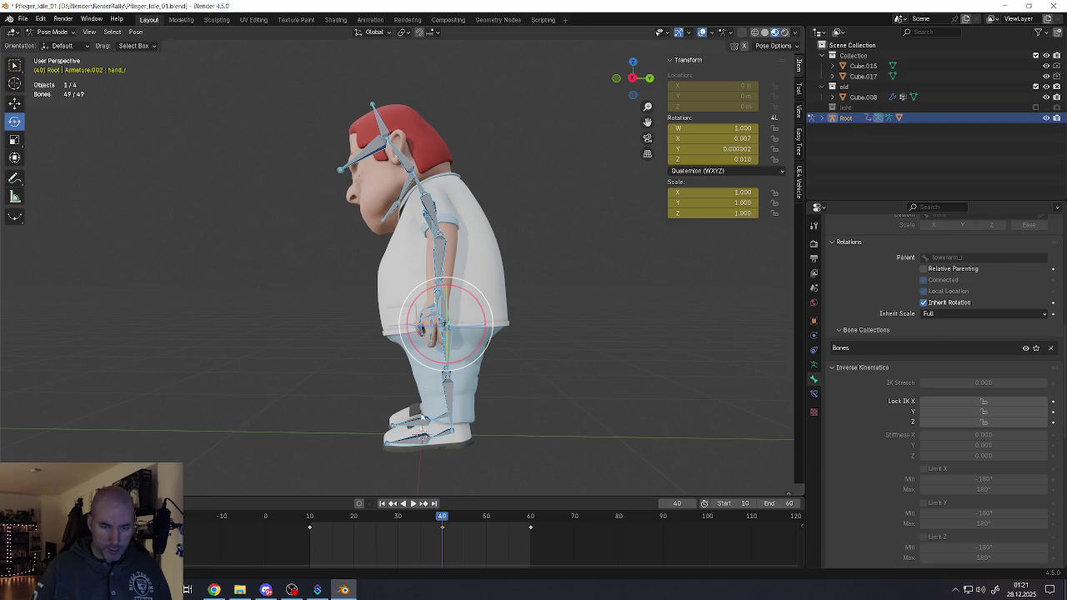
Step: At frame 10, select the hip, pelvis and leg bones and copy their pose
drag(441, 516, 310, 516)
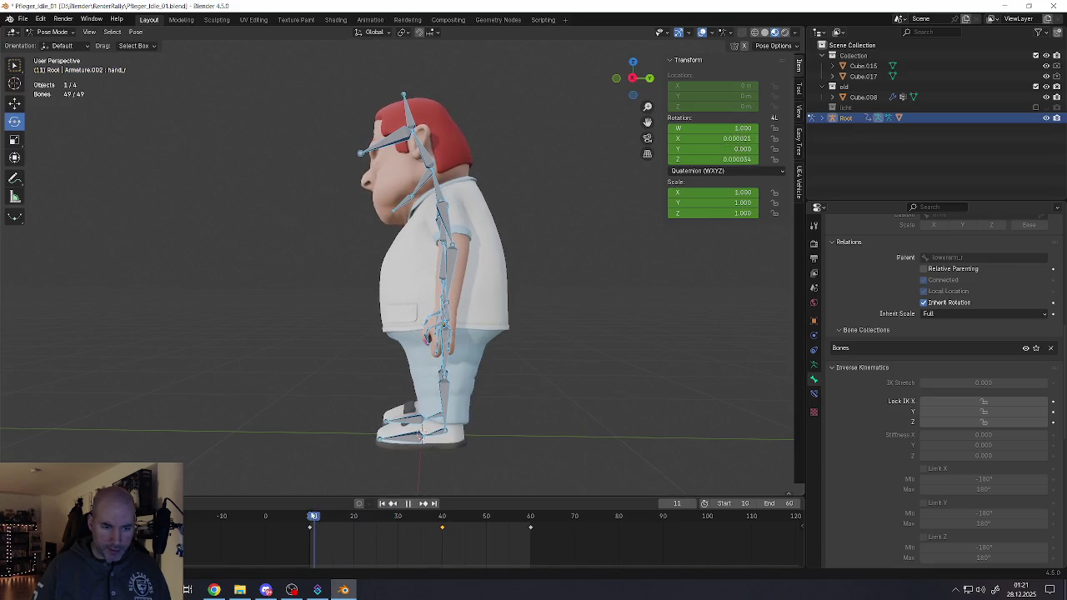
middle_drag(342, 473, 415, 354)
click(440, 328)
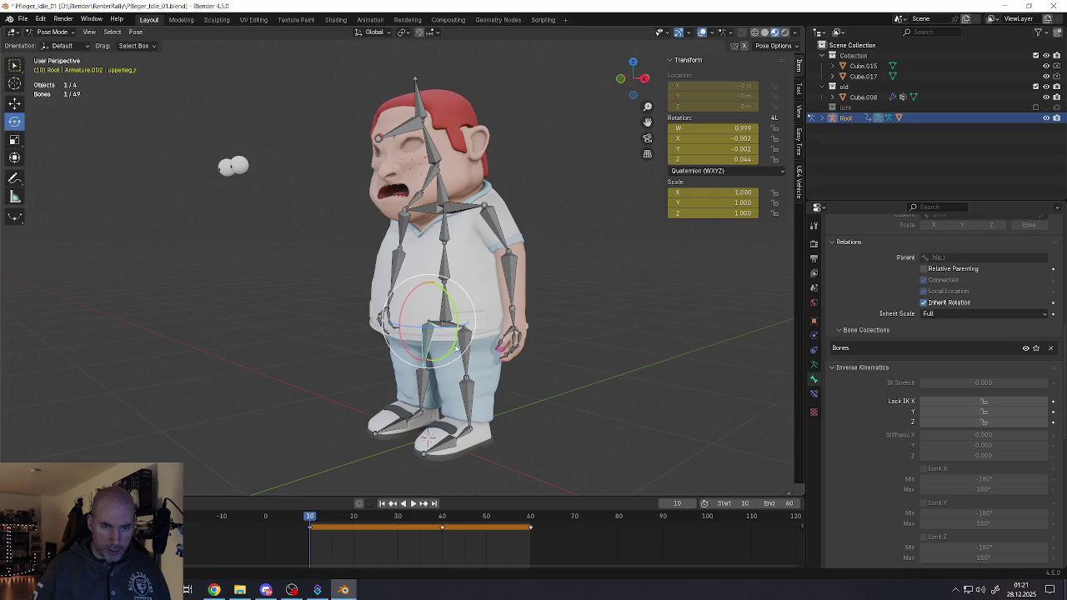
shift+click(414, 375)
drag(352, 344, 468, 461)
middle_drag(474, 406, 452, 402)
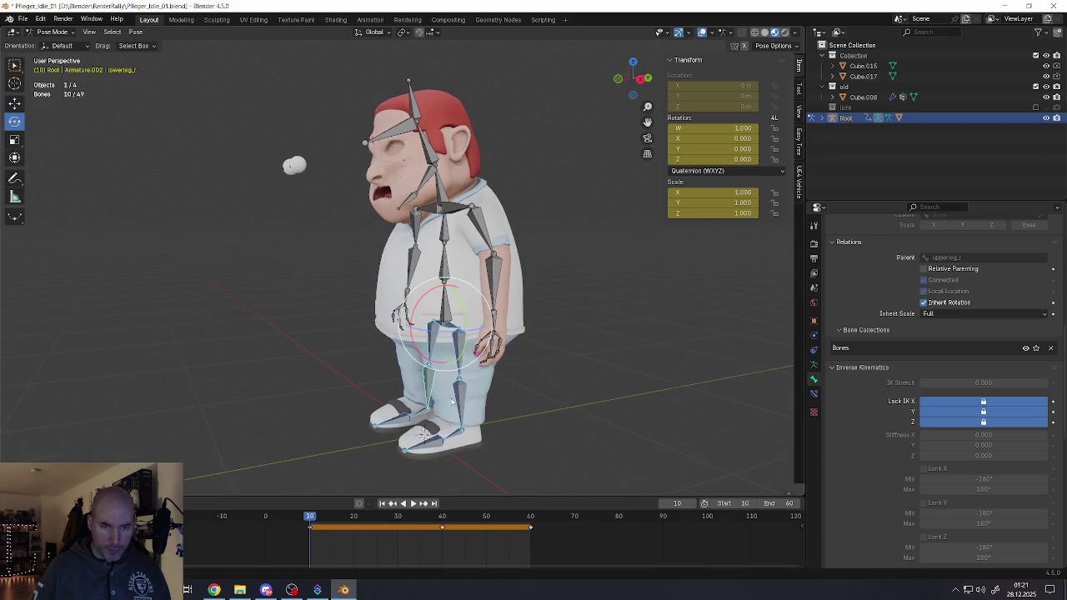
shift+click(448, 318)
middle_drag(449, 318, 433, 323)
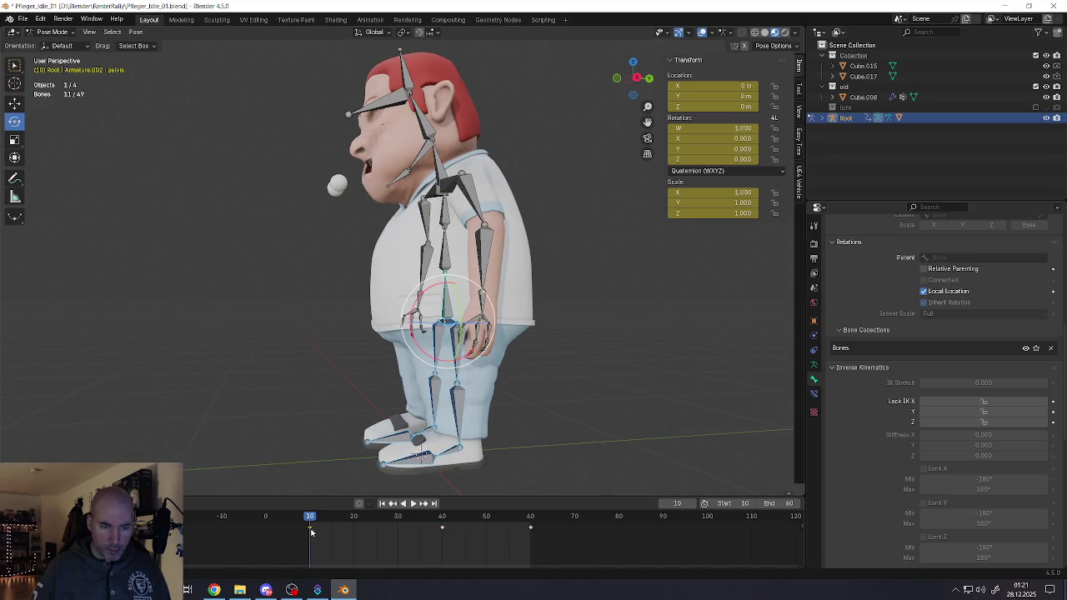
key(ctrl+c)
Step: Paste the copied hip and leg pose at frame 40 and keyframe all its channels
drag(309, 523, 442, 527)
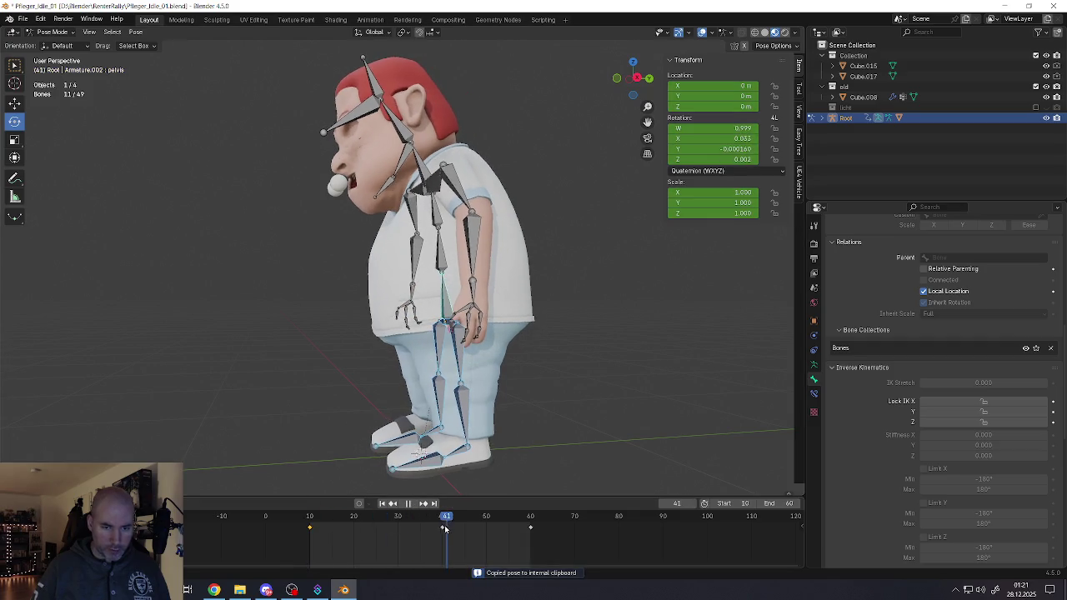
key(ctrl+v)
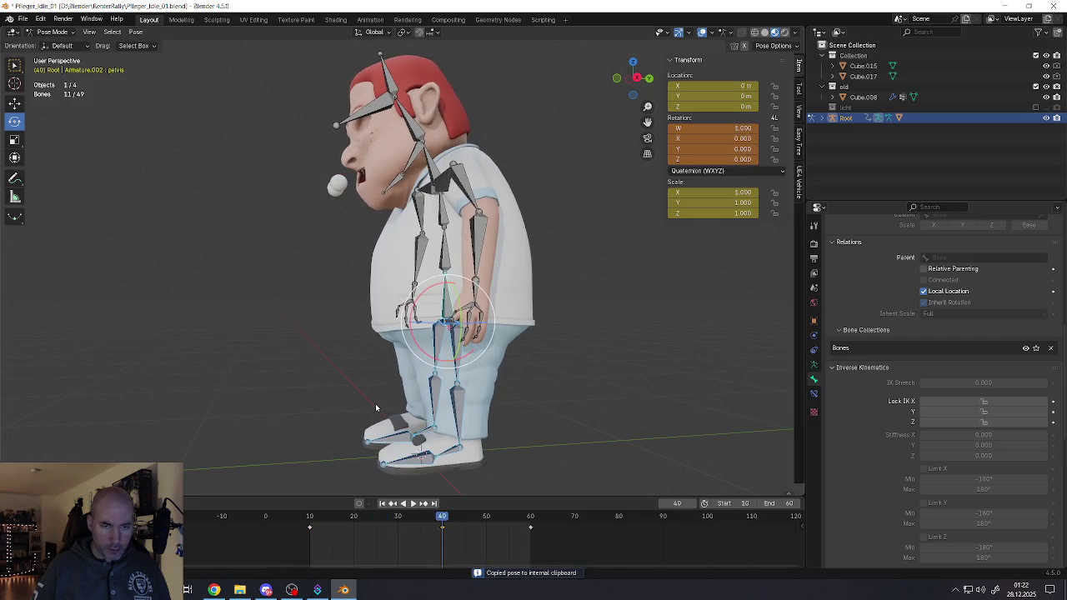
middle_drag(403, 421, 387, 432)
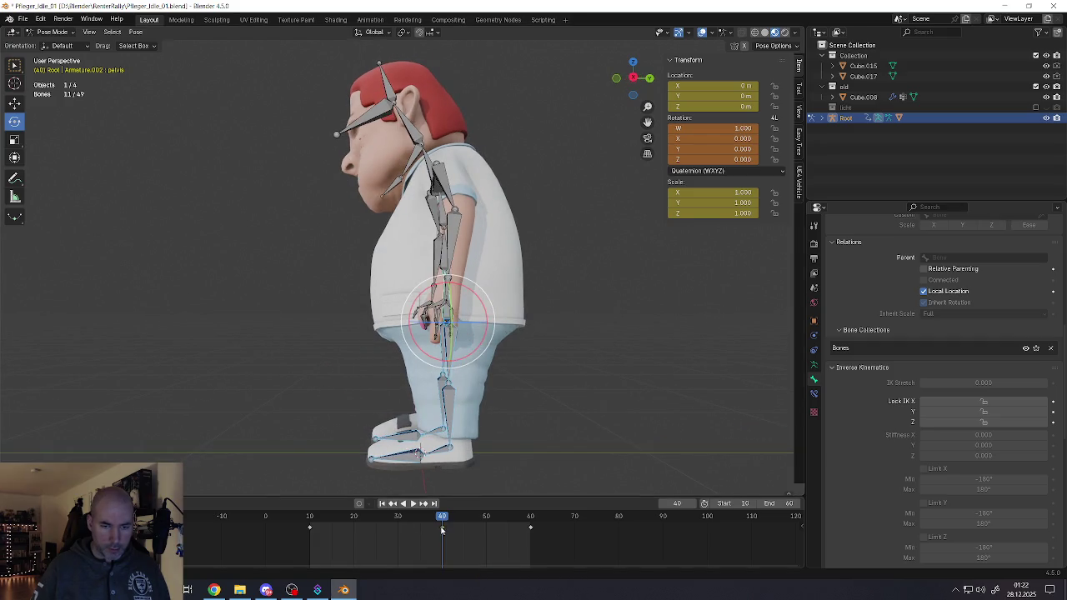
key(i)
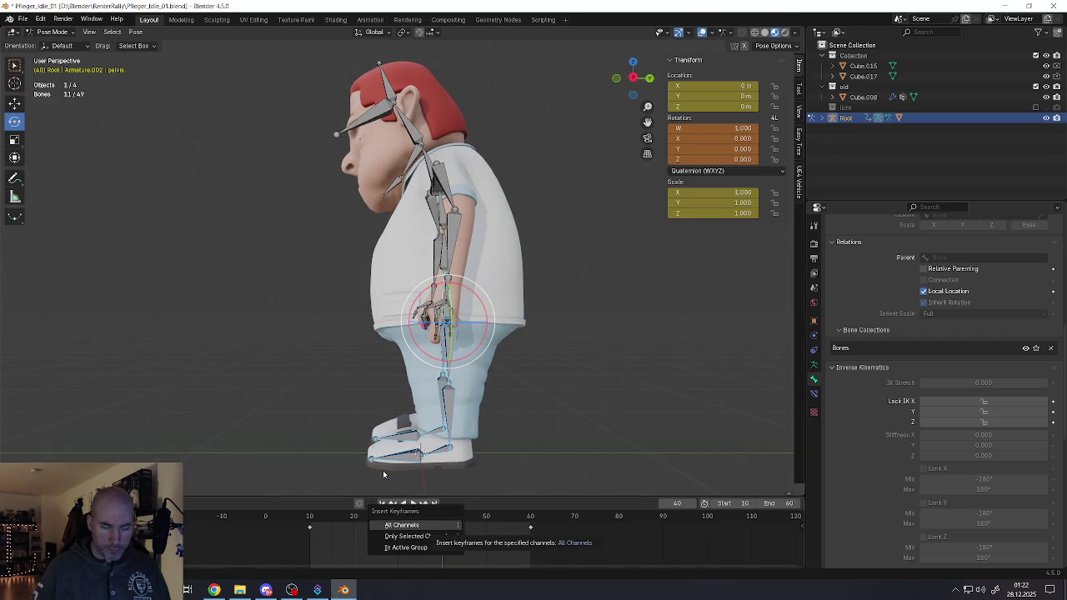
key(i)
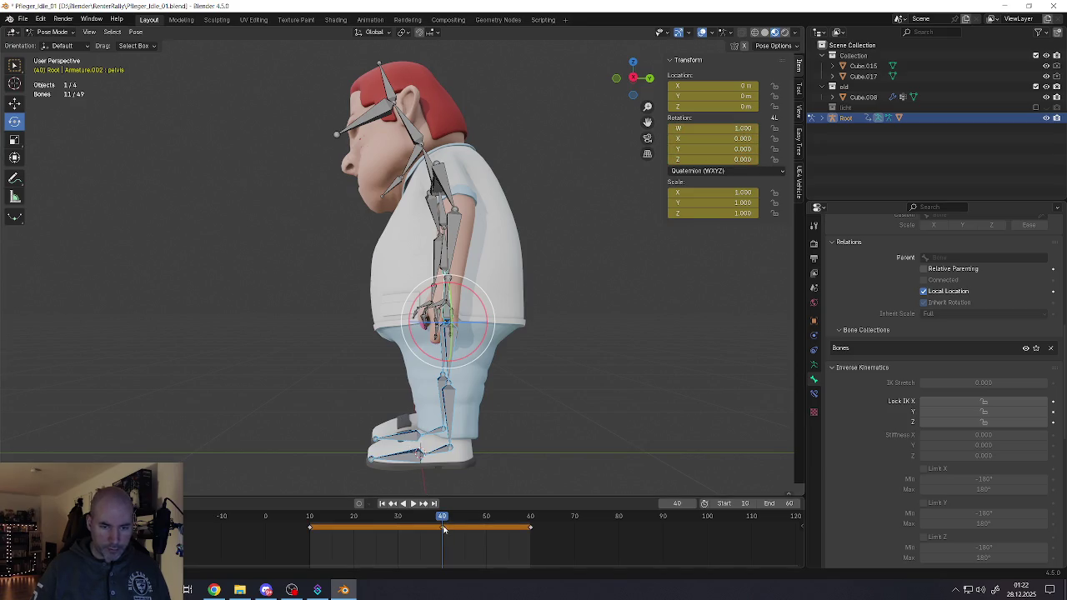
Step: Make the pelvis bone active again and play the idle animation to check it
click(433, 418)
click(450, 320)
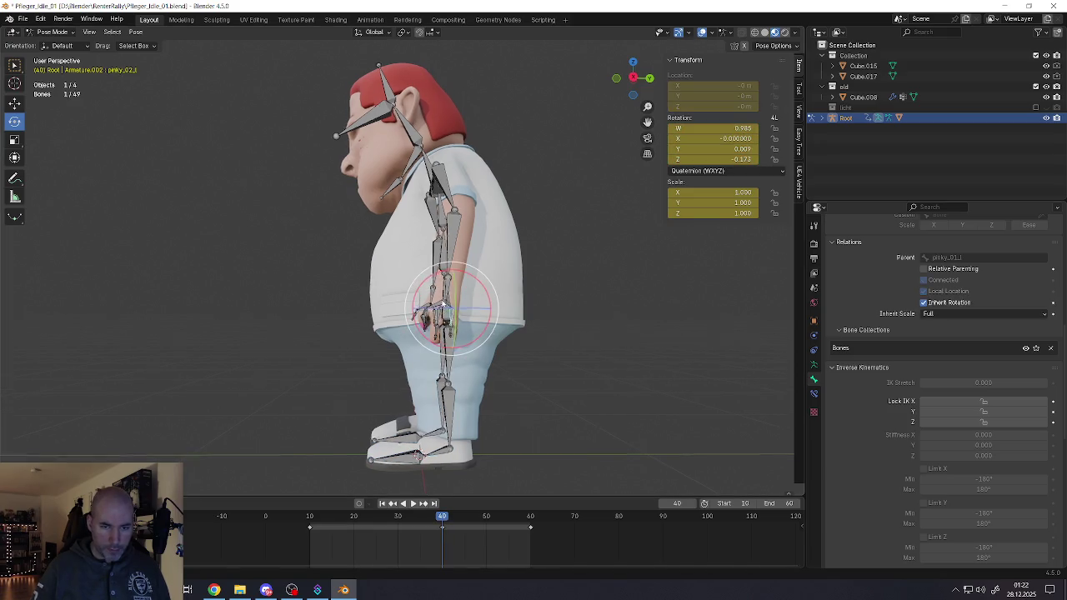
middle_drag(451, 320, 445, 316)
click(433, 306)
key(space)
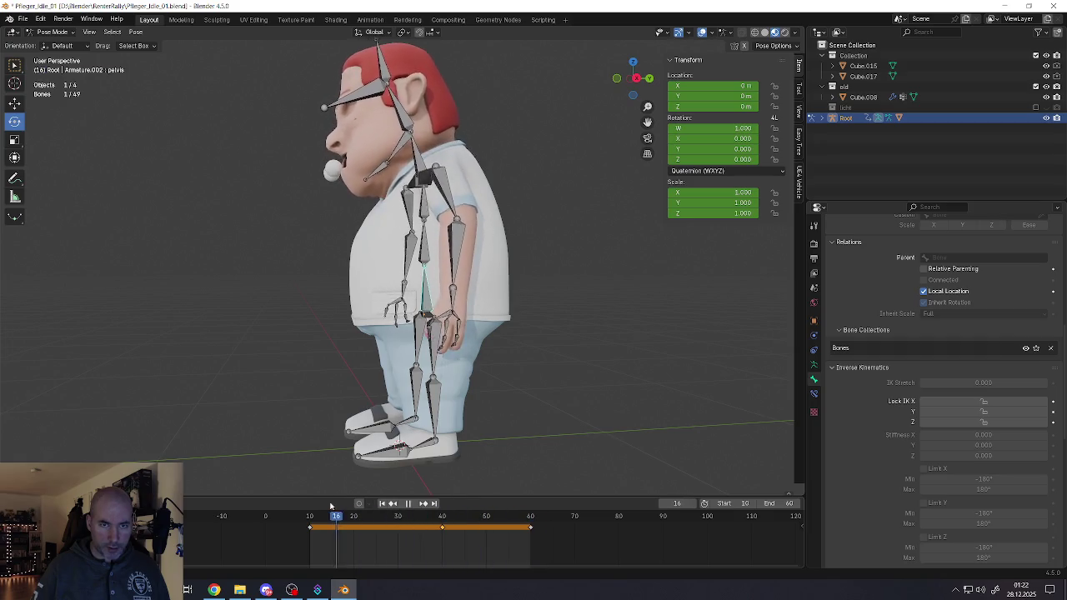
drag(477, 517, 442, 517)
key(space)
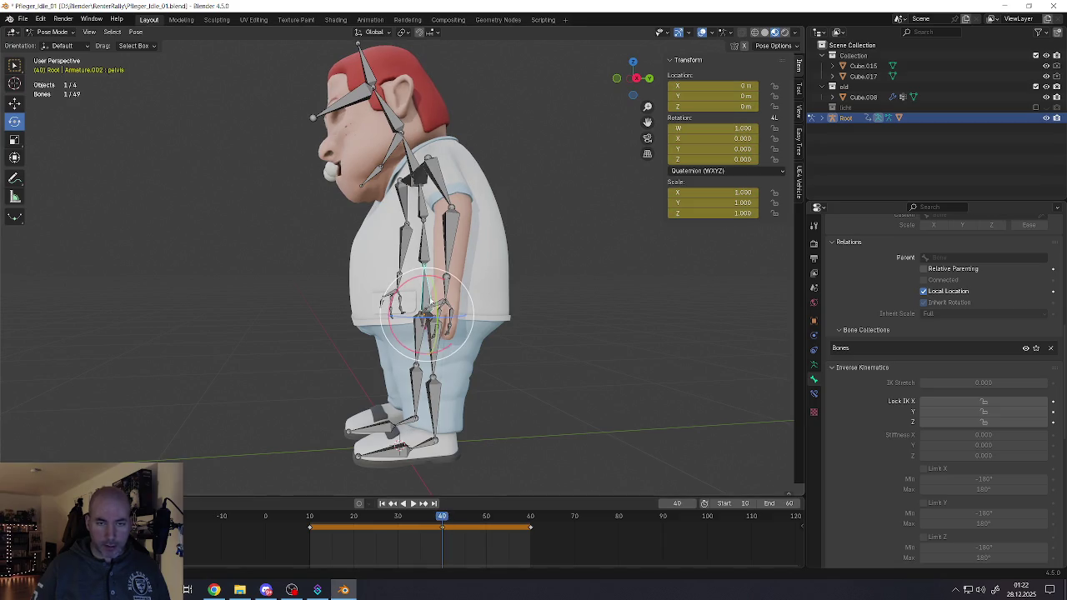
mouse_move(333, 284)
middle_down()
mouse_move(485, 282)
mouse_move(477, 274)
middle_up()
click(414, 504)
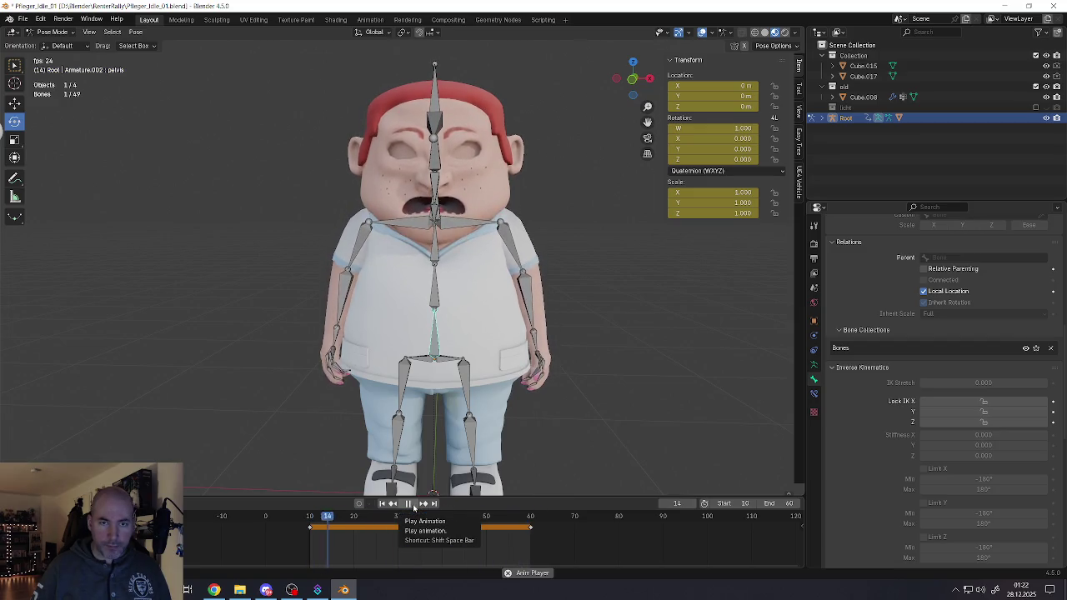
mouse_move(467, 334)
middle_down()
mouse_move(391, 336)
mouse_move(404, 346)
middle_up()
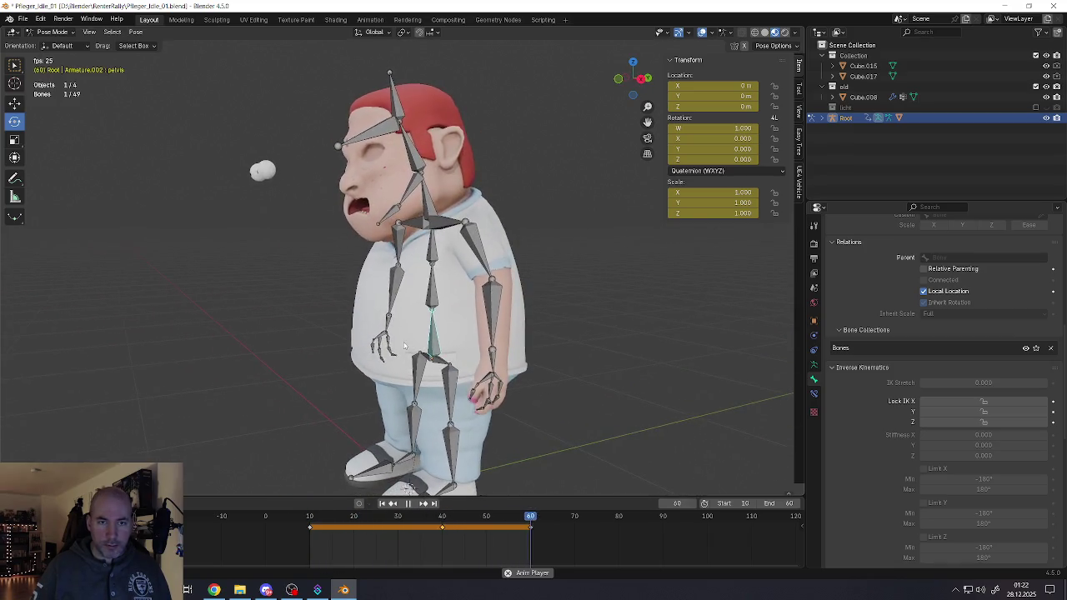
middle_drag(404, 346, 171, 170)
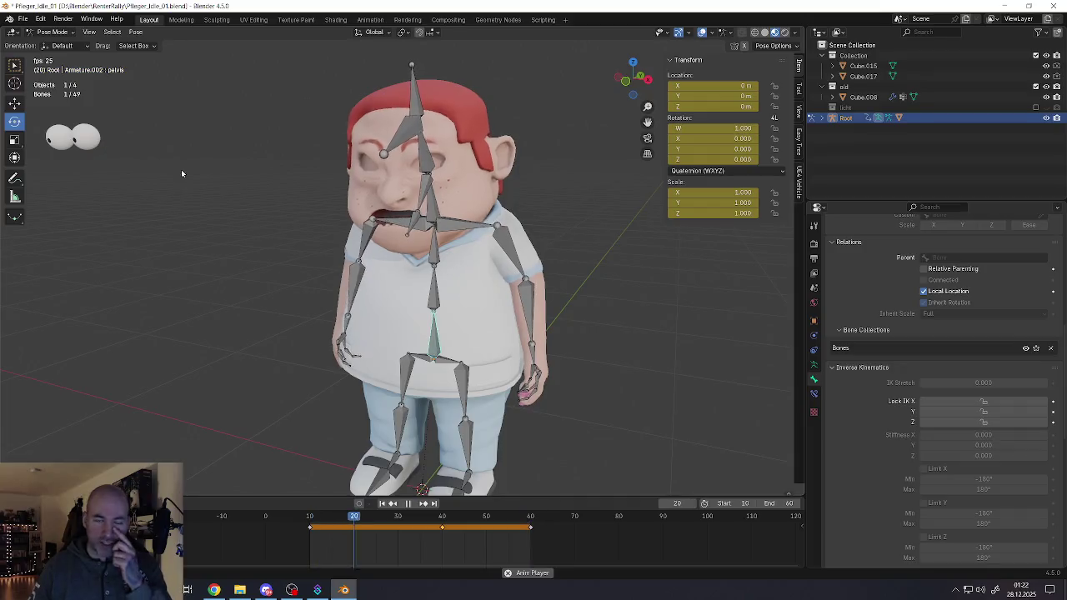
key(Escape)
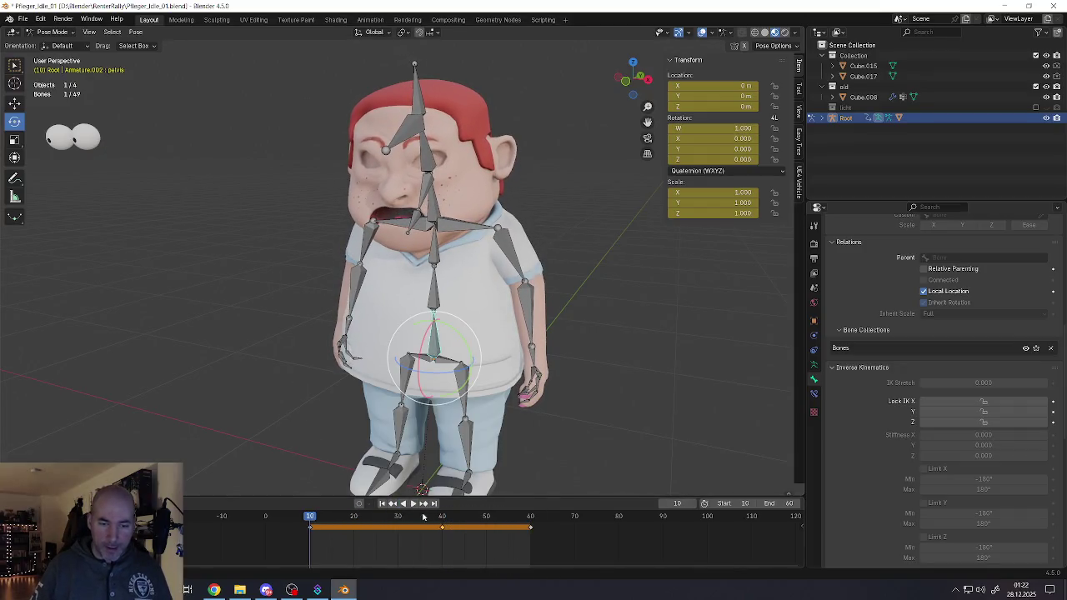
key(space)
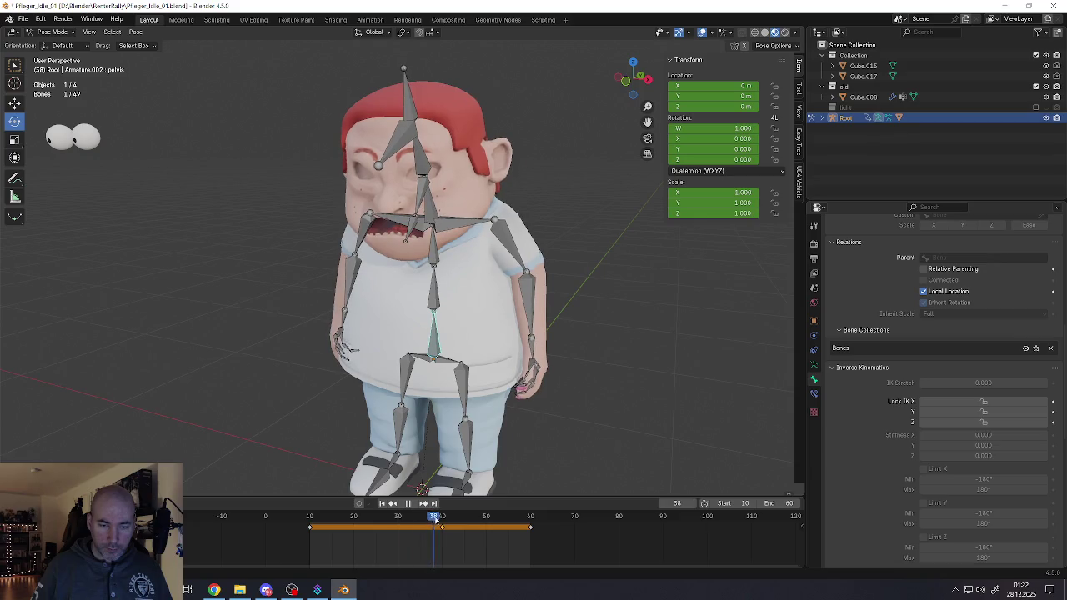
mouse_move(434, 522)
mouse_down()
mouse_move(318, 522)
mouse_move(522, 521)
mouse_move(329, 521)
mouse_move(452, 521)
mouse_move(443, 520)
mouse_up()
middle_drag(443, 400, 392, 333)
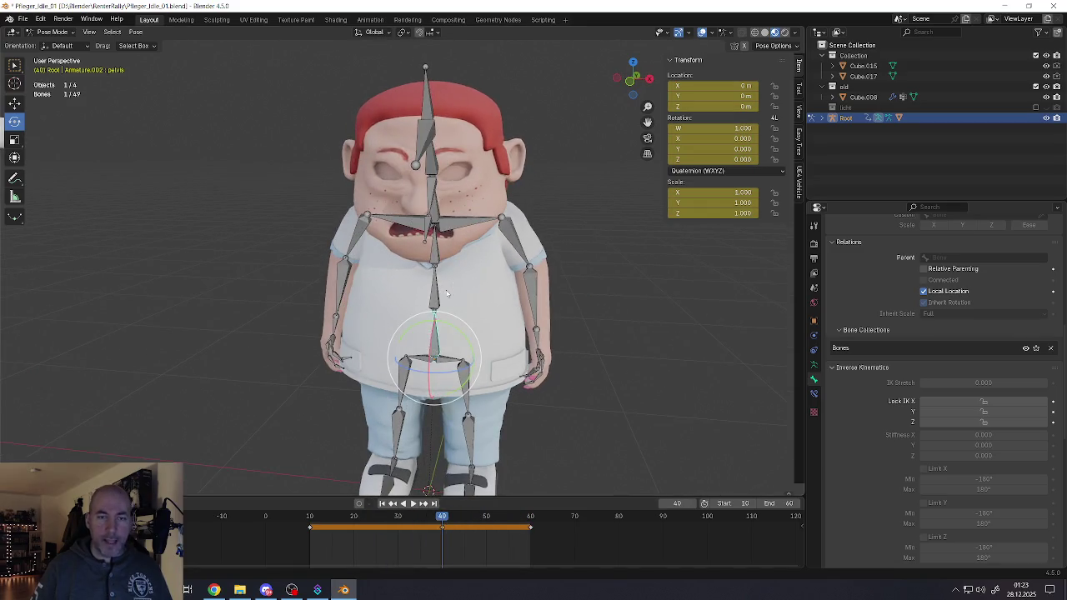
scroll(334, 250, down, 2)
Step: Switch to Object Mode, select the body mesh and Root armature, and save the blend file
click(50, 31)
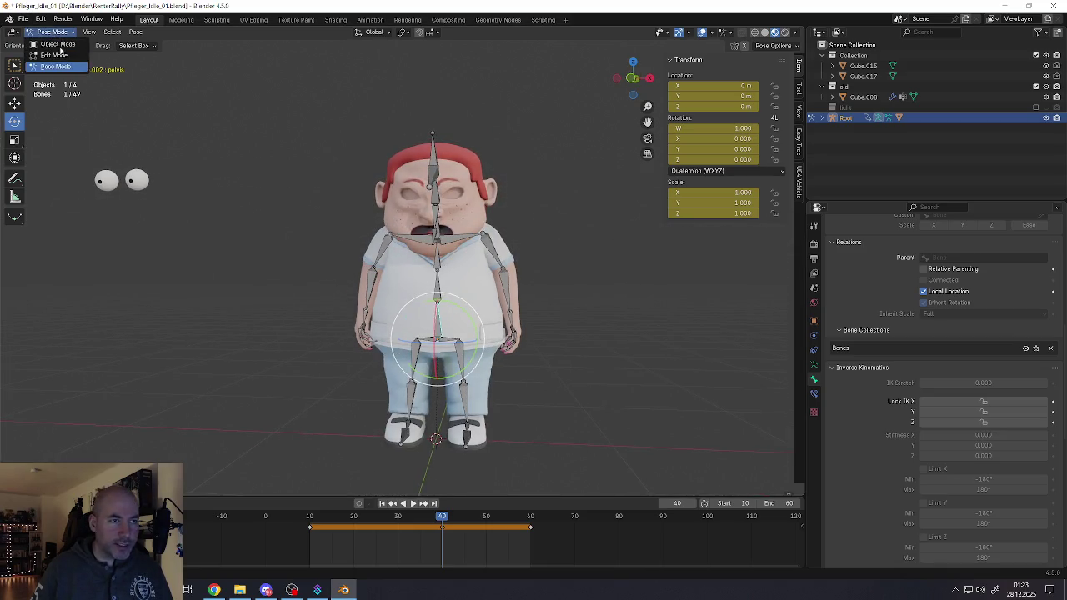
click(60, 46)
click(422, 298)
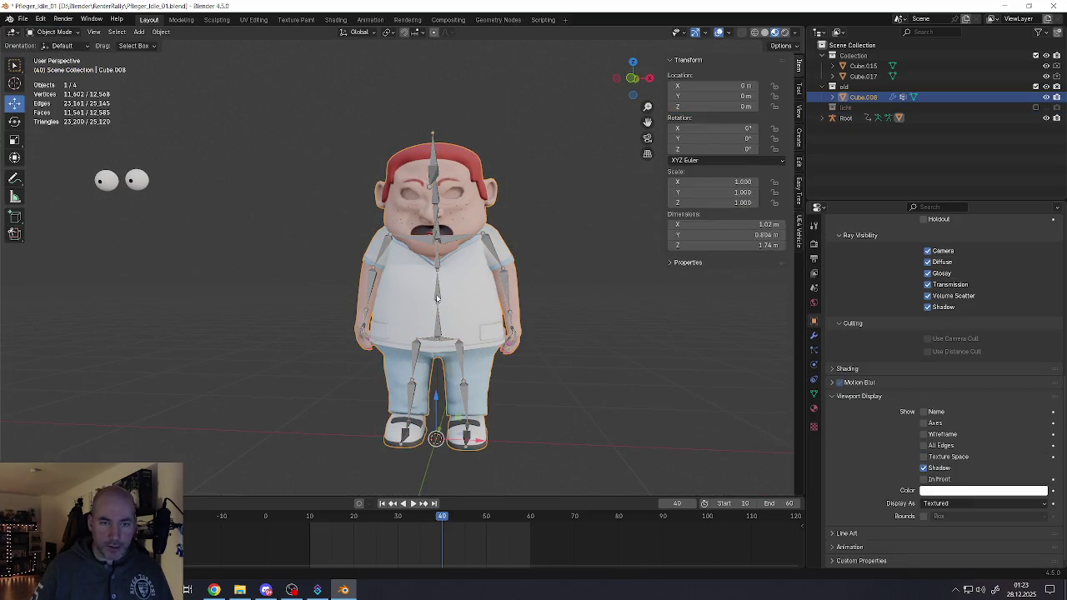
shift+click(436, 299)
click(24, 19)
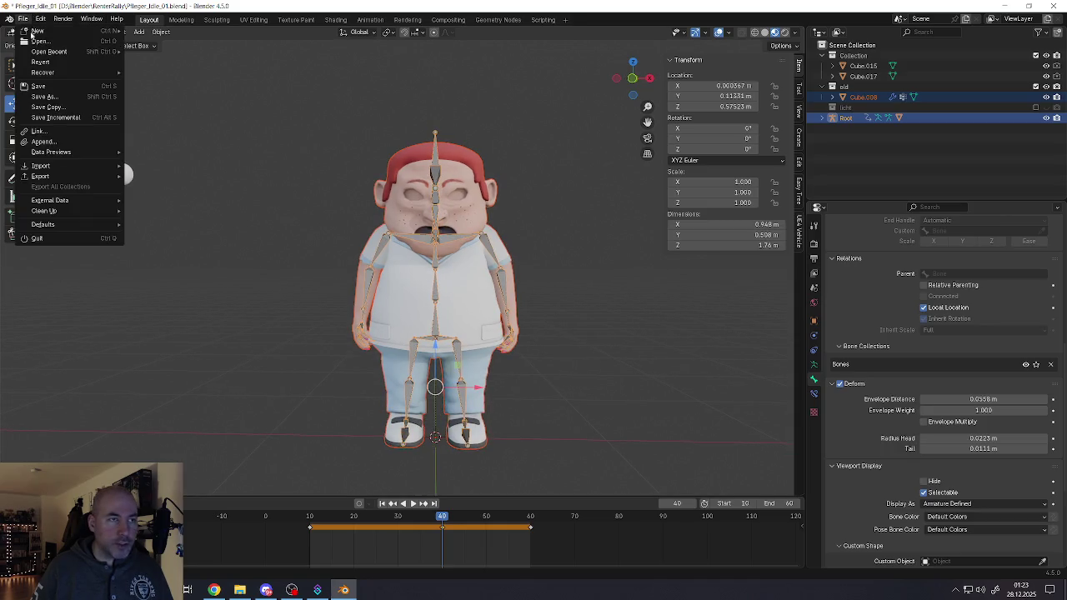
click(45, 87)
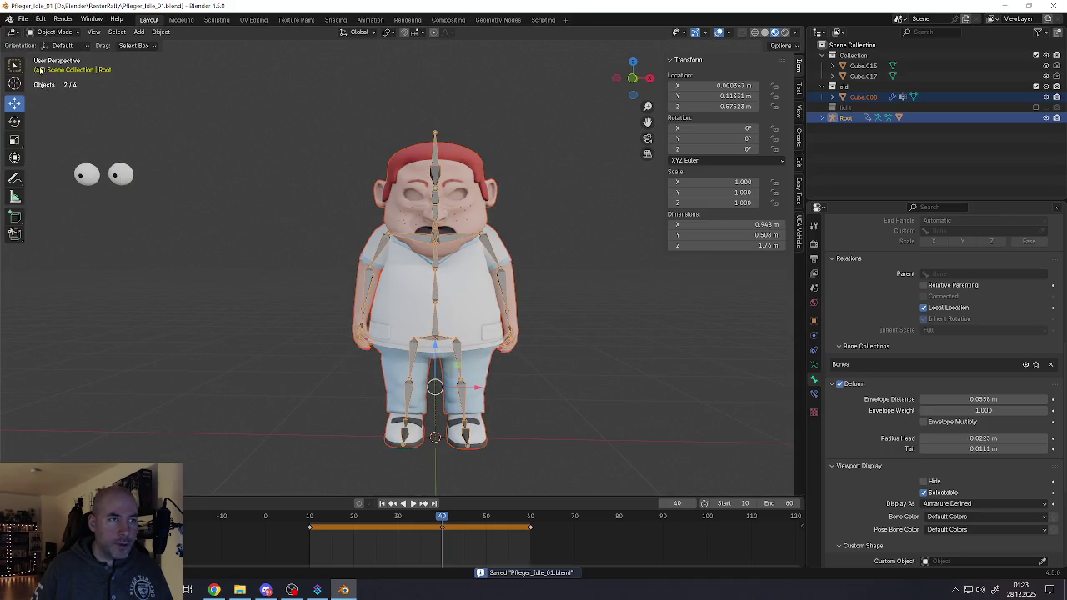
Step: Start an FBX export as Pfleger_Idle_01.fbx, limited to Armature and Mesh, with Z up
click(23, 18)
mouse_move(40, 176)
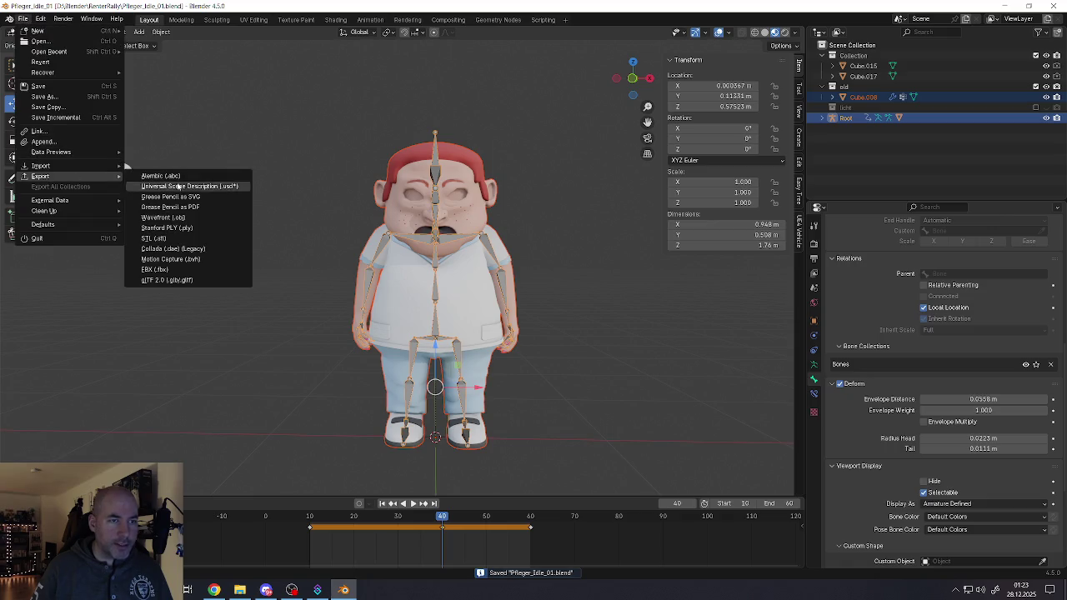
click(155, 270)
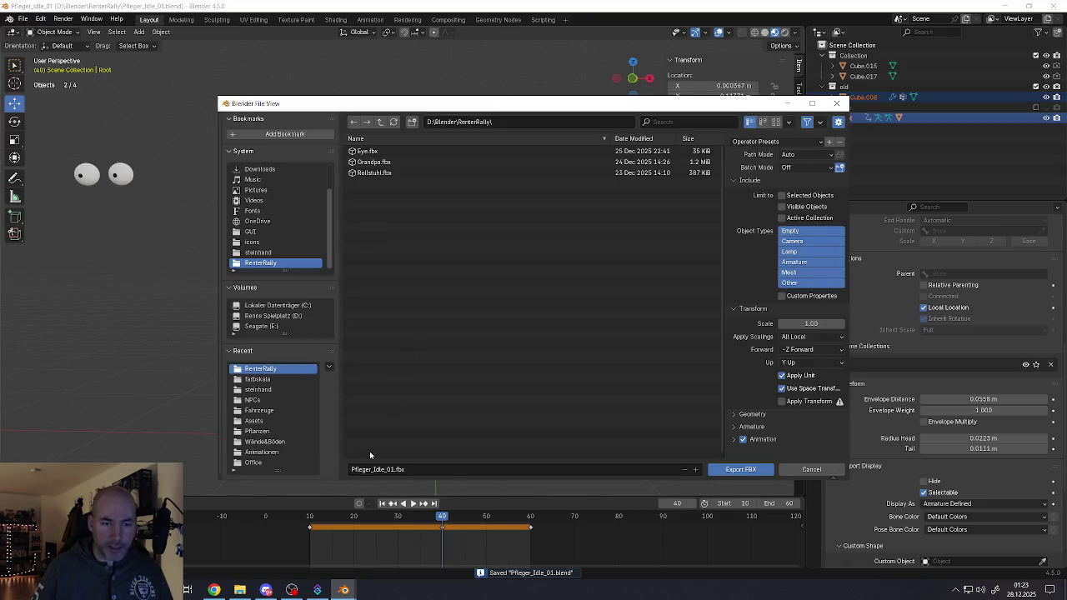
click(379, 470)
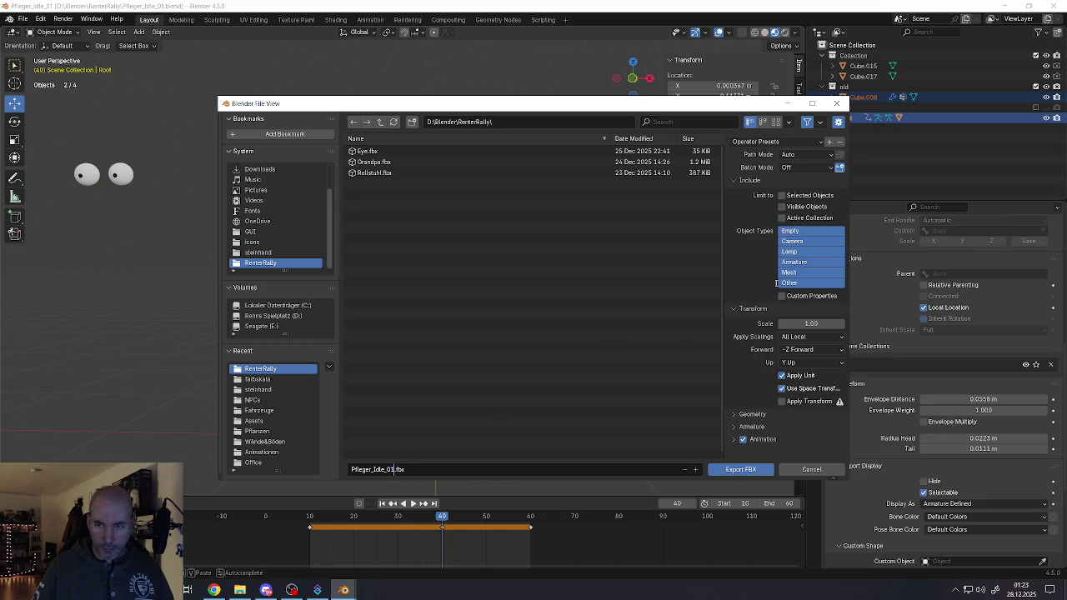
click(780, 283)
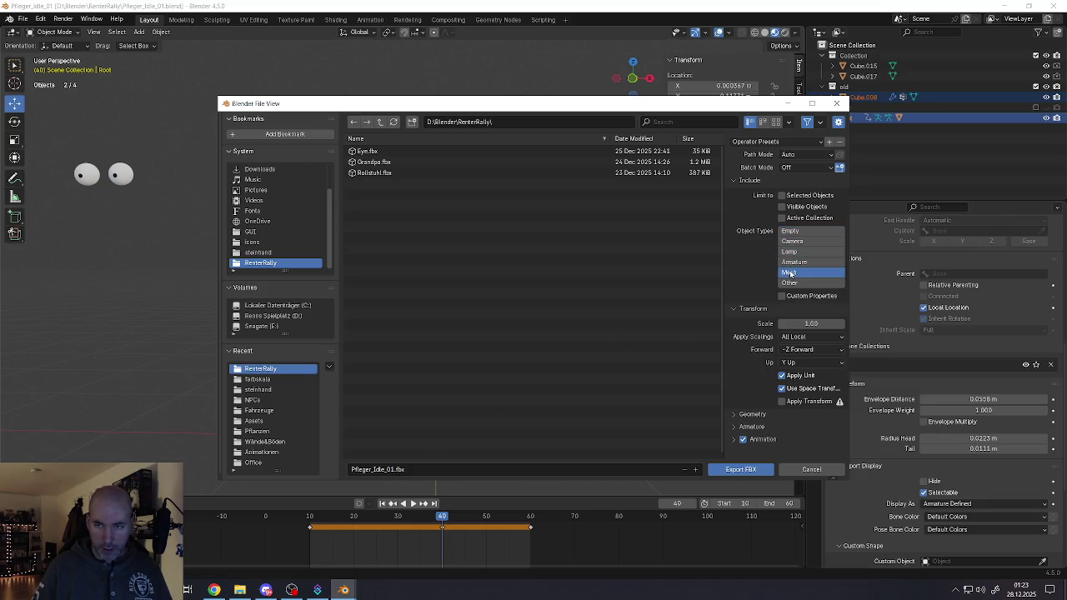
drag(790, 274, 790, 266)
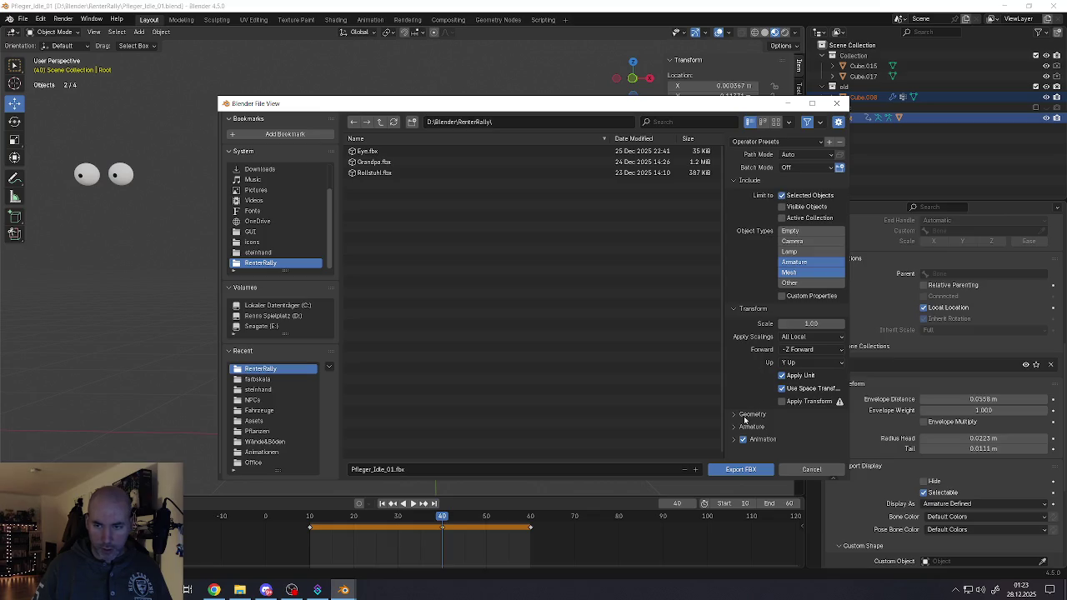
click(790, 365)
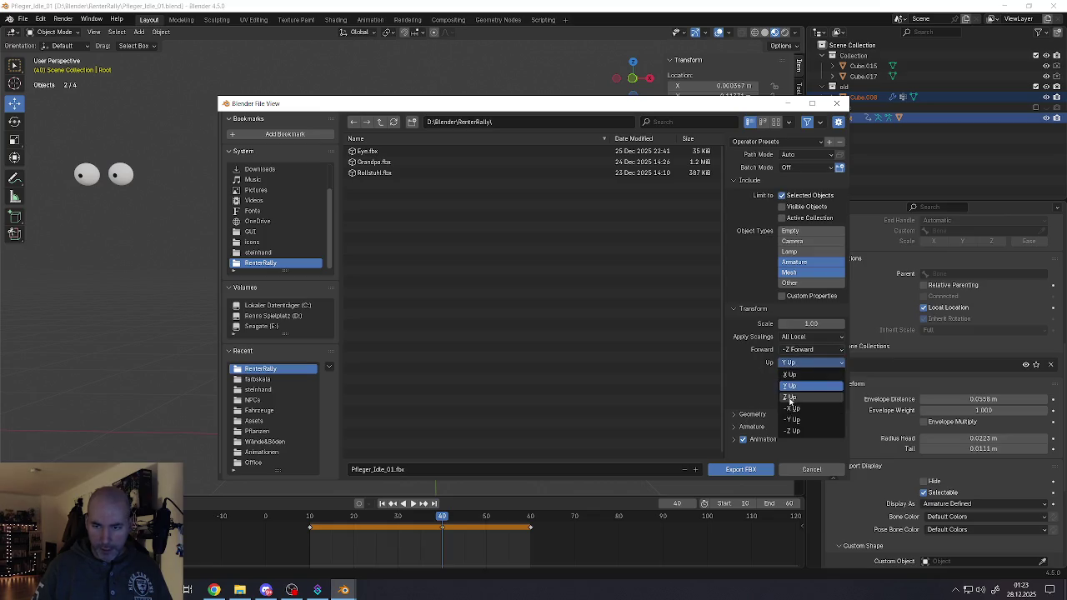
click(789, 397)
Step: Set geometry smoothing to Face, review the armature and animation options, and export the FBX
click(750, 415)
scroll(776, 392, down, 2)
scroll(775, 375, down, 1)
click(800, 335)
click(782, 358)
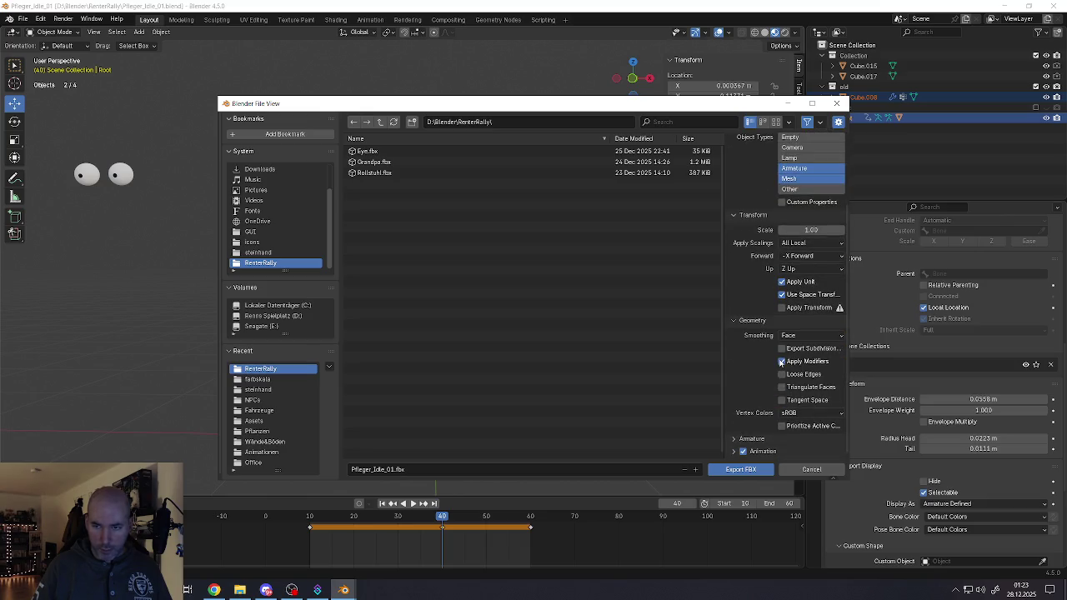
click(746, 440)
scroll(775, 417, down, 2)
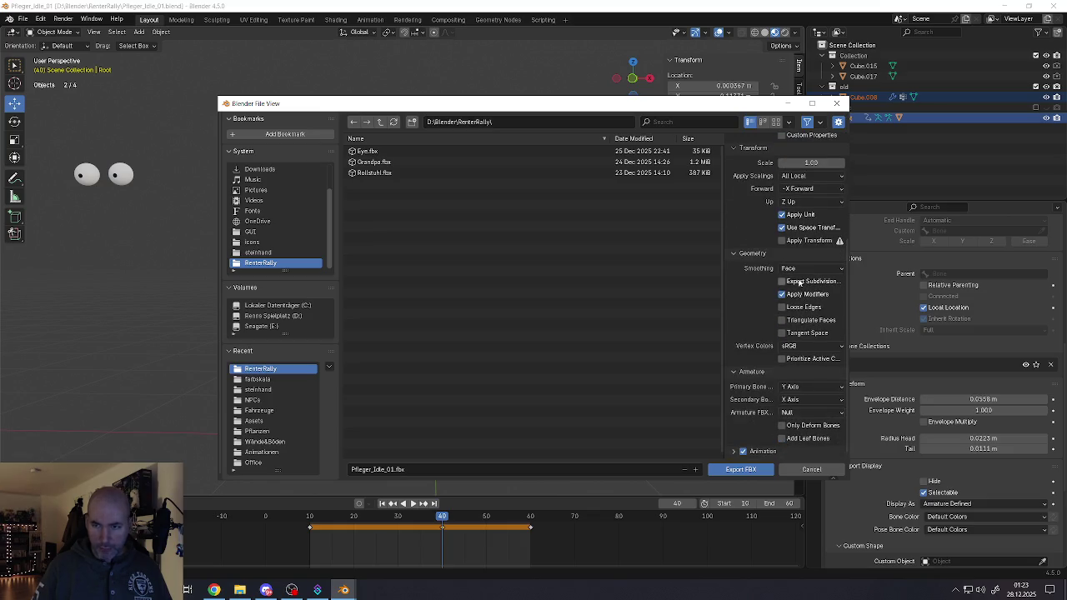
click(736, 452)
scroll(758, 404, down, 2)
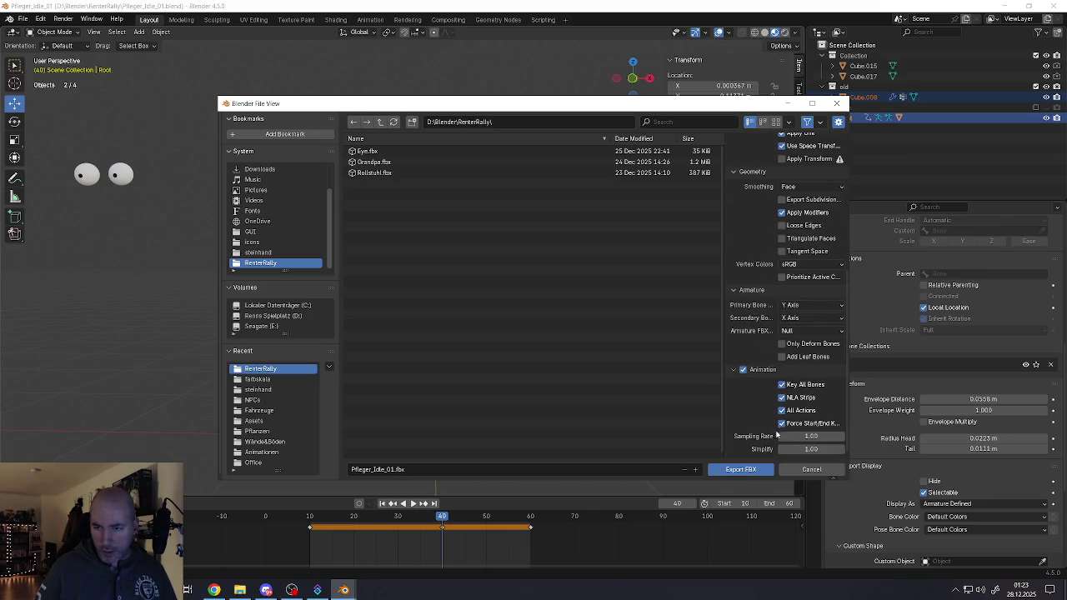
scroll(790, 382, up, 1)
scroll(791, 371, up, 2)
scroll(791, 367, up, 1)
scroll(792, 350, up, 1)
scroll(793, 345, up, 1)
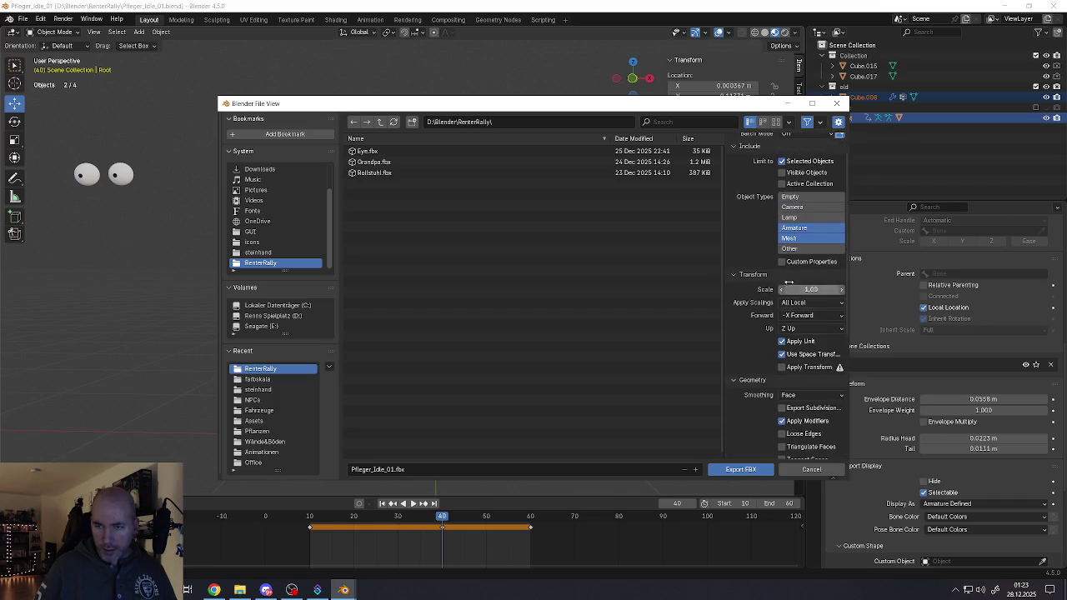
scroll(792, 338, up, 1)
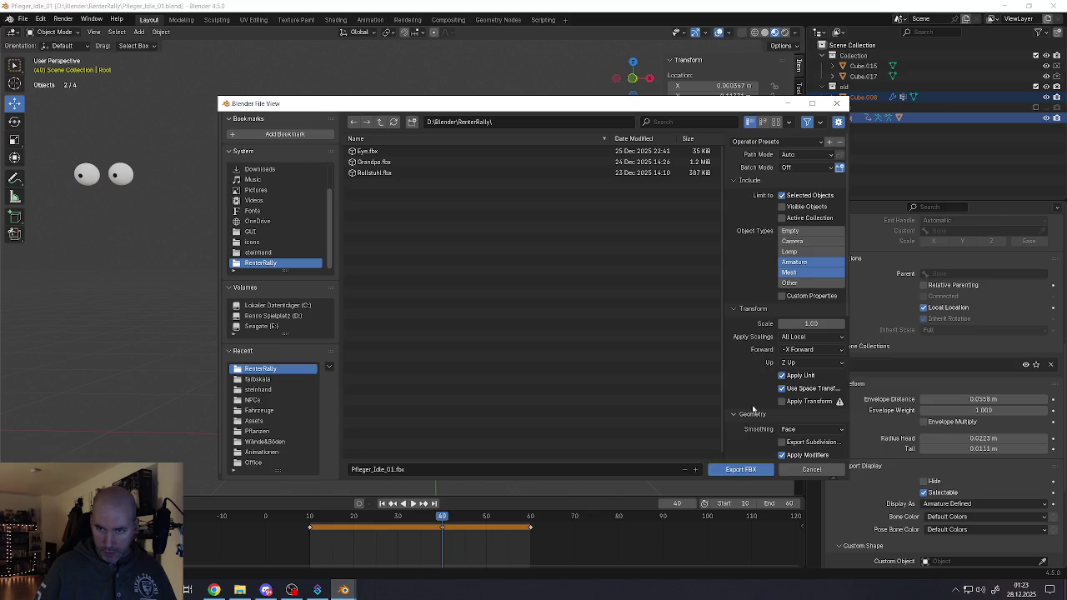
click(732, 471)
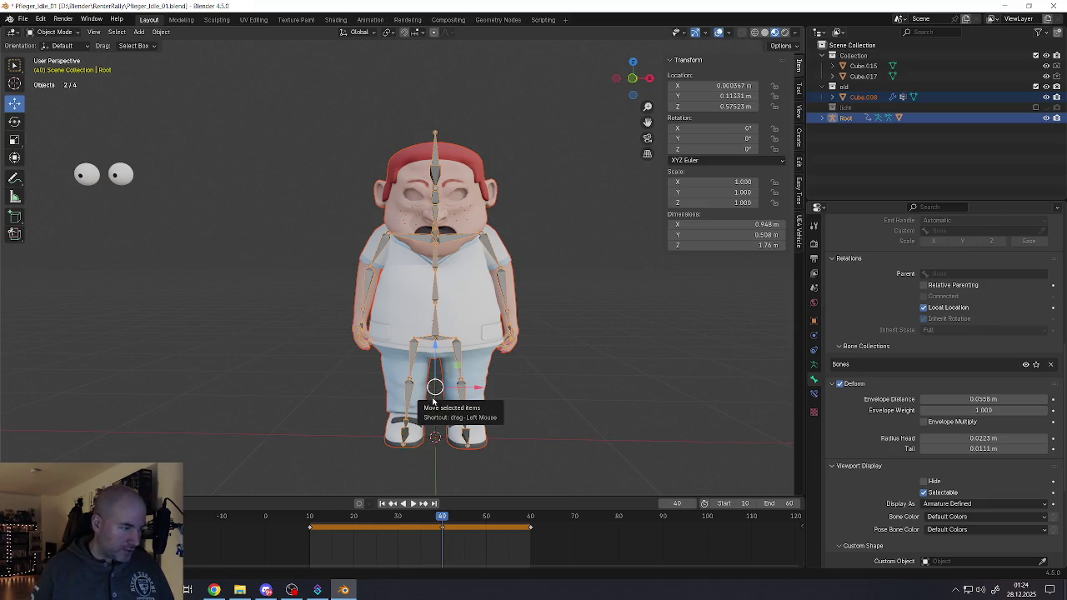
click(1047, 119)
scroll(403, 250, up, 4)
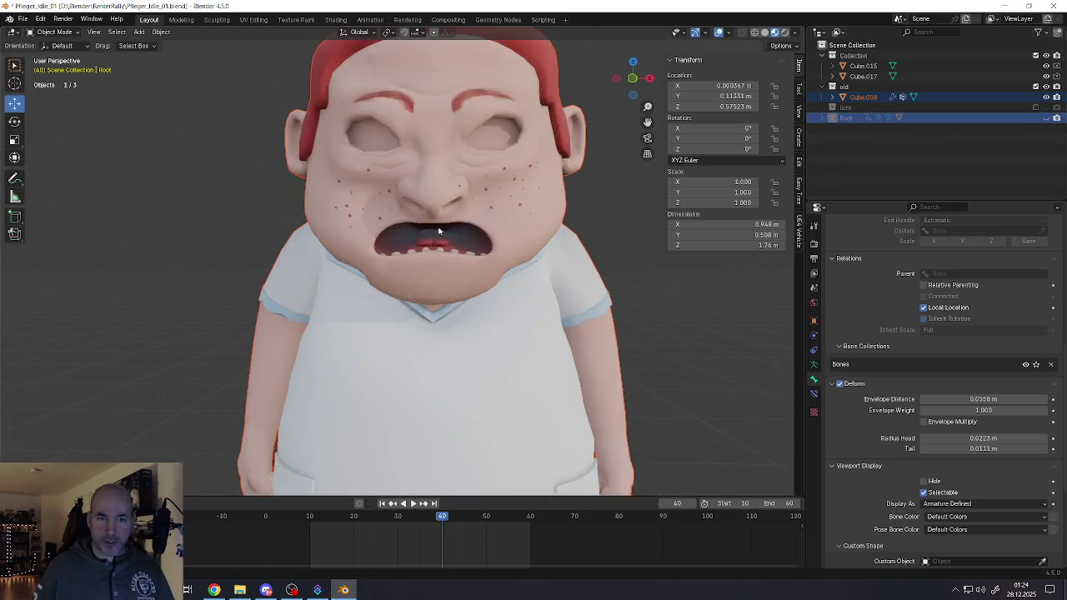
scroll(403, 250, up, 4)
scroll(404, 250, up, 3)
scroll(405, 250, down, 5)
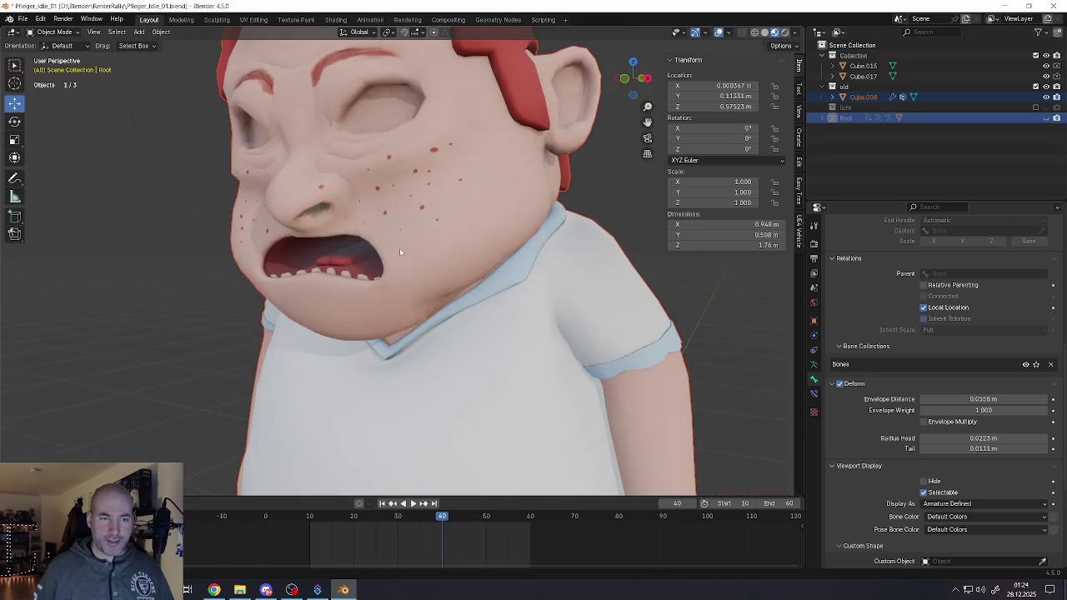
click(414, 504)
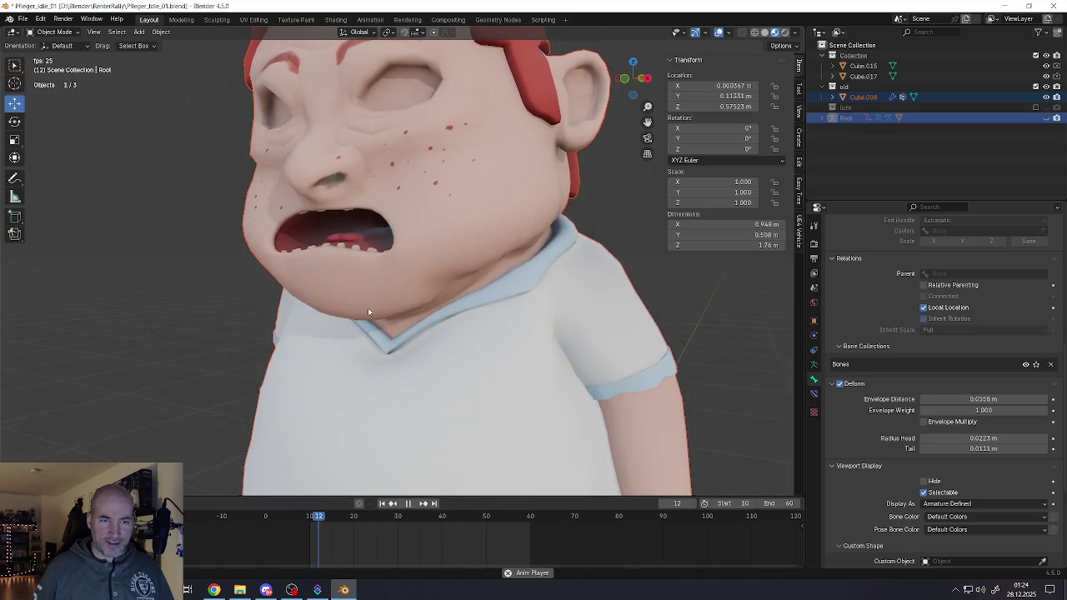
mouse_move(371, 283)
middle_down()
mouse_move(382, 277)
mouse_move(387, 314)
middle_up()
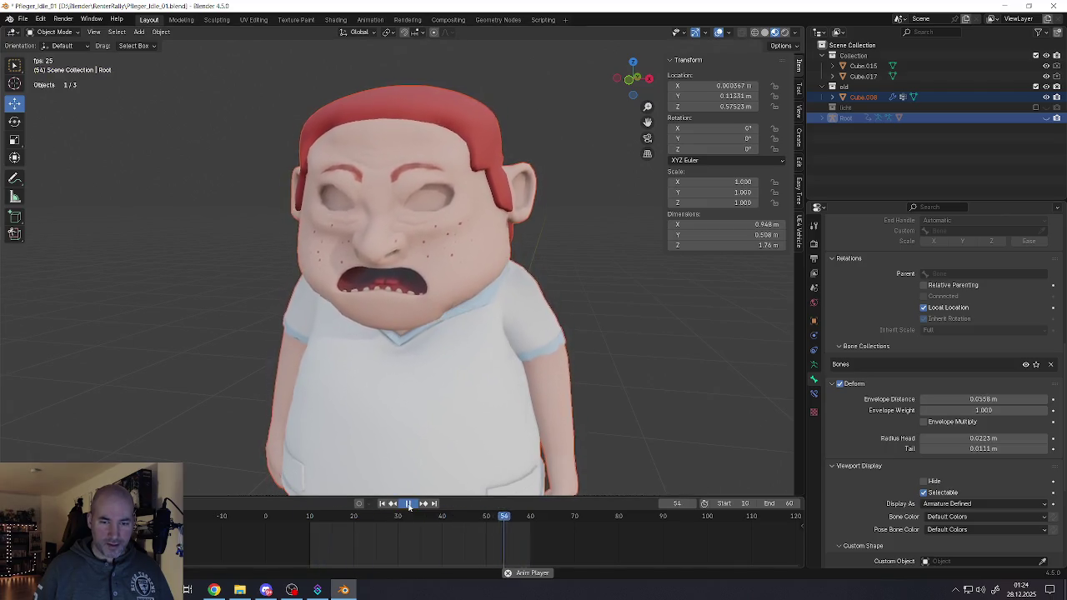
click(409, 504)
scroll(405, 481, down, 3)
mouse_move(406, 481)
middle_down()
mouse_move(293, 319)
mouse_move(260, 323)
mouse_move(530, 317)
mouse_move(472, 317)
mouse_move(507, 378)
mouse_move(498, 340)
mouse_move(450, 325)
mouse_move(454, 307)
mouse_move(325, 303)
middle_up()
scroll(446, 321, up, 3)
scroll(442, 318, up, 4)
scroll(441, 317, up, 2)
scroll(421, 302, down, 6)
scroll(421, 302, down, 2)
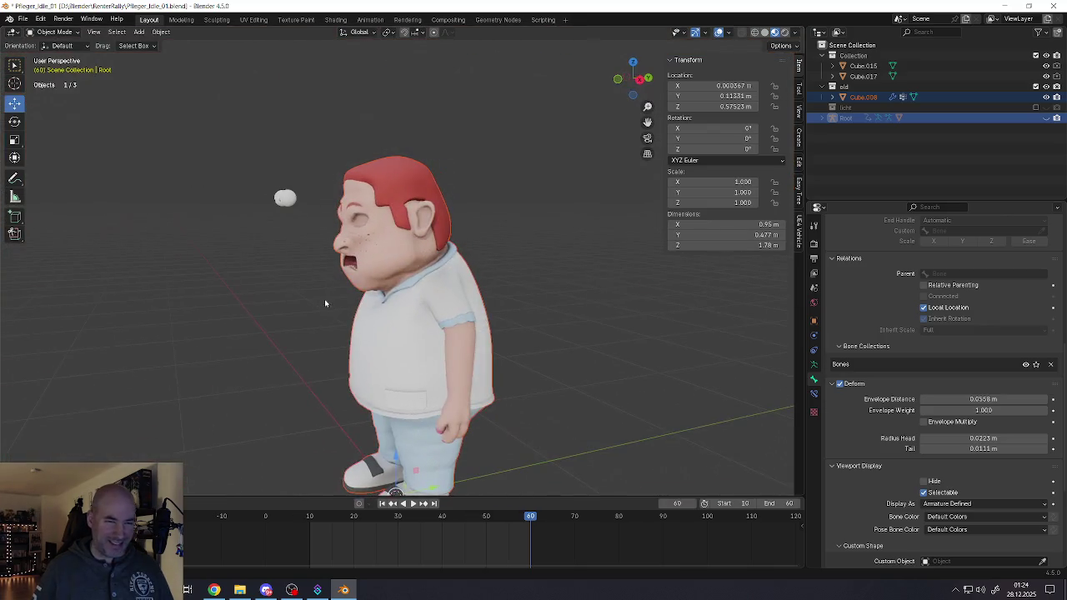
mouse_move(397, 361)
middle_down()
mouse_move(416, 375)
mouse_move(425, 417)
middle_up()
scroll(428, 444, up, 5)
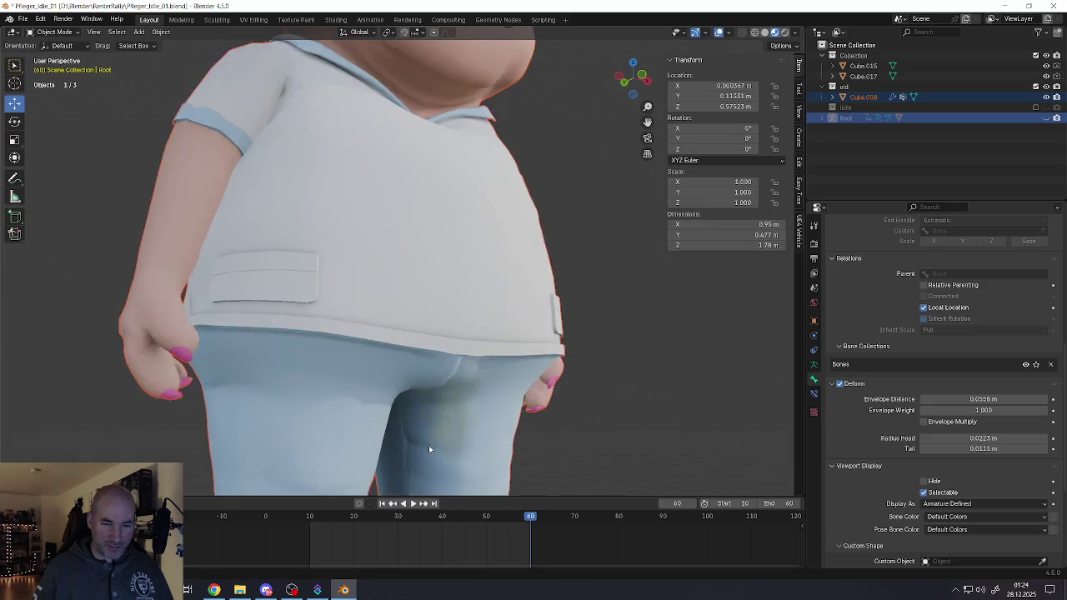
scroll(460, 377, up, 4)
scroll(460, 376, down, 3)
scroll(465, 362, down, 3)
mouse_move(465, 362)
middle_down()
mouse_move(358, 352)
mouse_move(474, 350)
mouse_move(381, 347)
middle_up()
scroll(475, 351, up, 2)
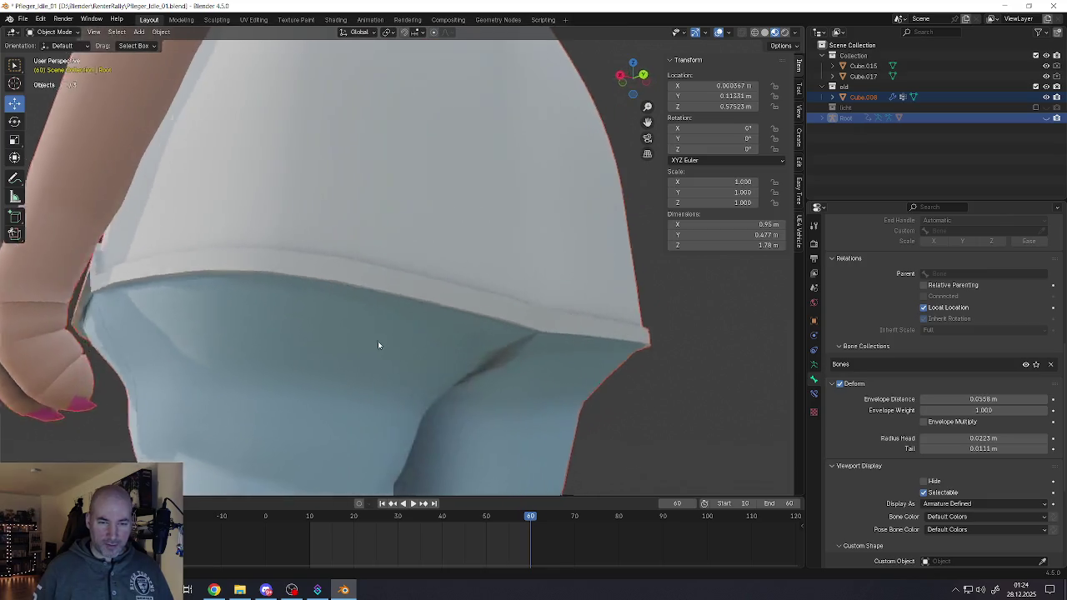
scroll(334, 341, up, 2)
scroll(335, 342, down, 2)
scroll(336, 350, down, 3)
scroll(346, 358, down, 3)
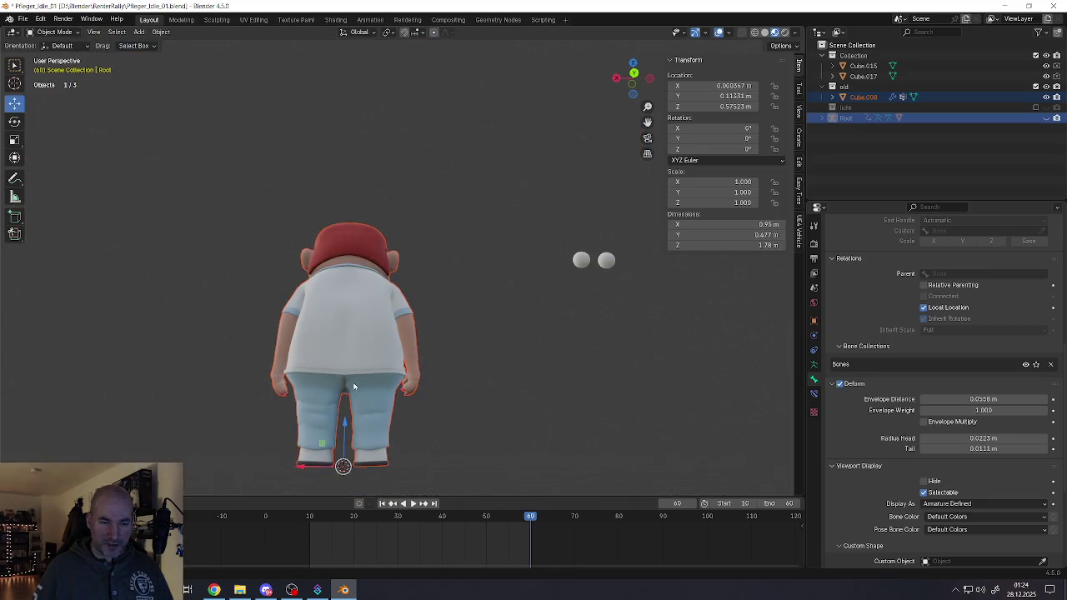
scroll(346, 371, up, 1)
scroll(339, 384, up, 3)
scroll(342, 371, up, 2)
mouse_move(345, 362)
middle_down()
mouse_move(372, 305)
mouse_move(364, 250)
middle_up()
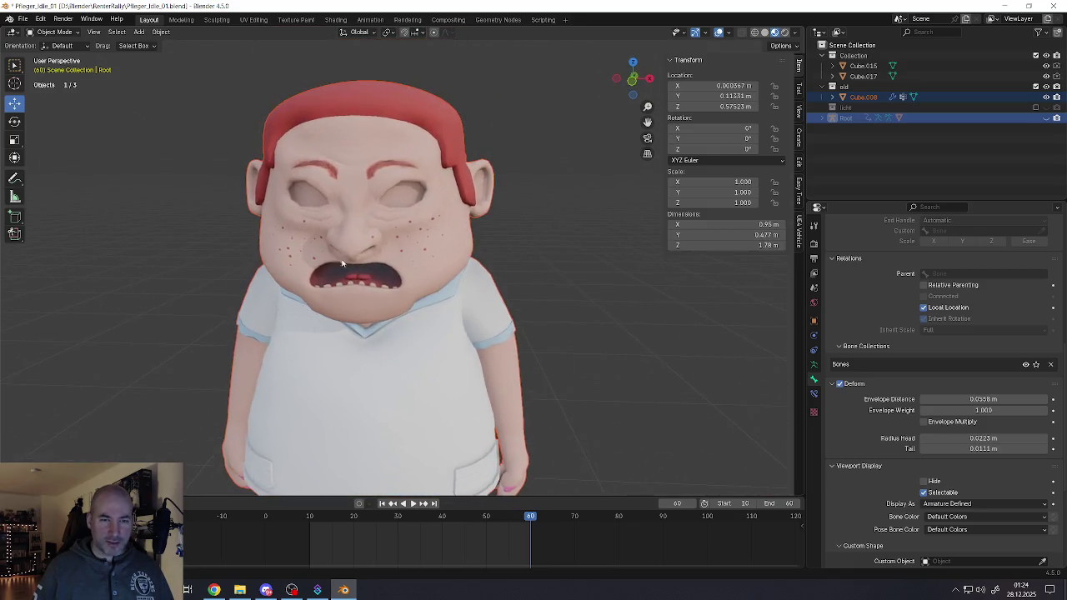
scroll(363, 246, up, 4)
scroll(363, 247, down, 1)
scroll(354, 263, down, 2)
scroll(344, 284, down, 2)
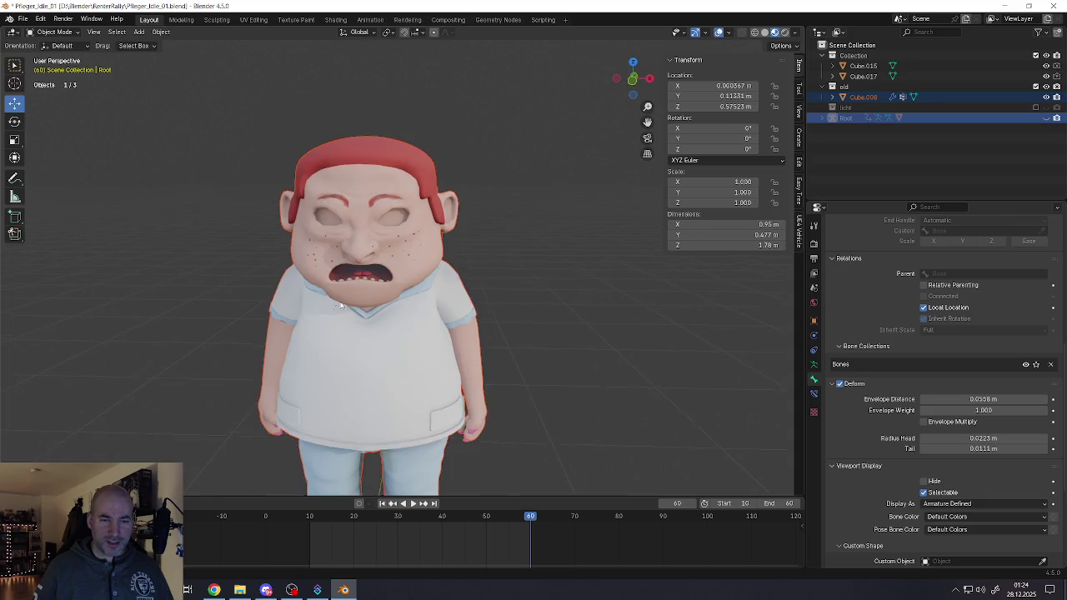
mouse_move(340, 289)
shift+middle_down()
mouse_move(406, 294)
mouse_move(422, 265)
shift+middle_up()
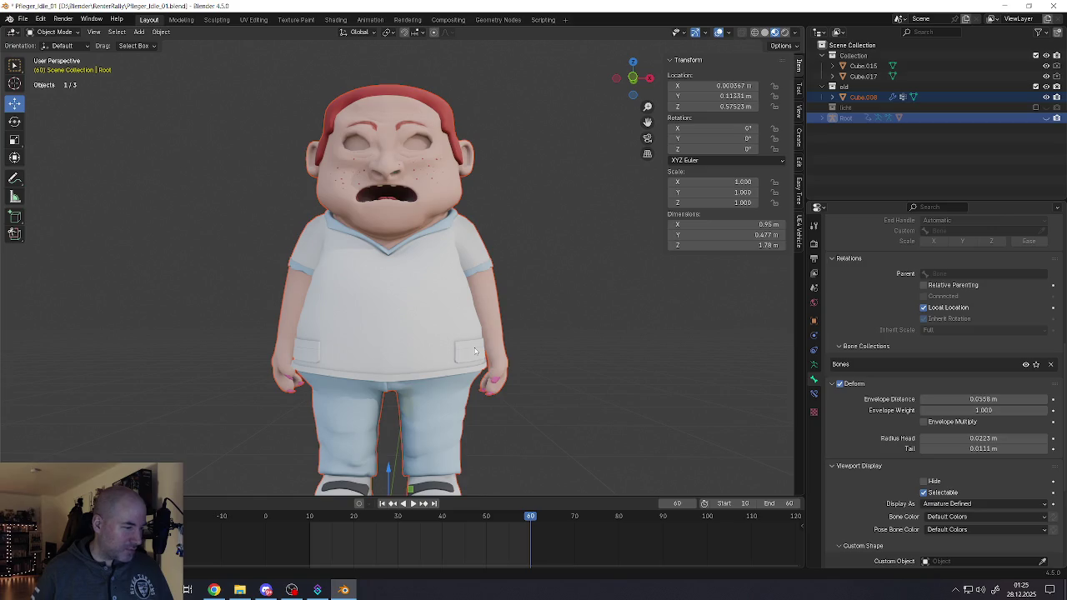
middle_drag(489, 312, 509, 300)
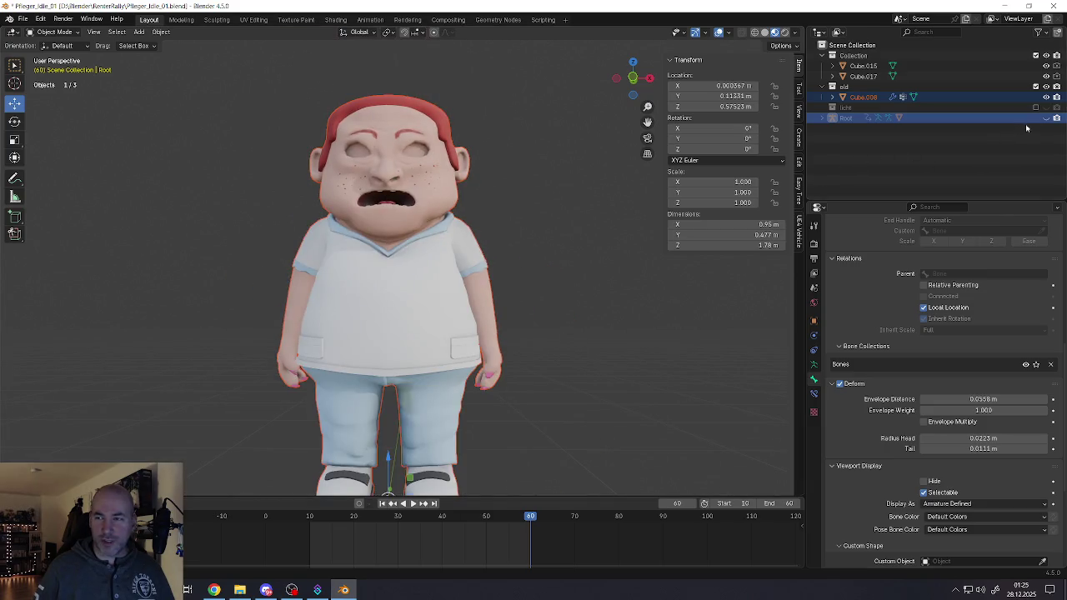
Step: Unhide the Root armature from the Outliner and orbit to a three-quarter view of the face
click(1047, 117)
scroll(424, 256, down, 5)
middle_drag(424, 256, 425, 253)
scroll(424, 253, up, 2)
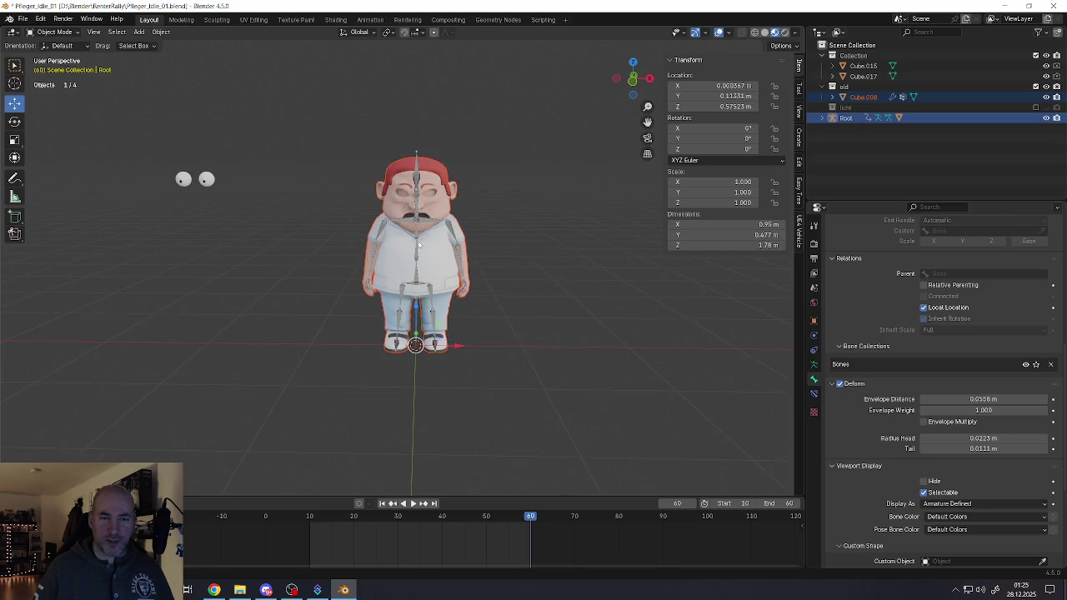
scroll(404, 248, down, 1)
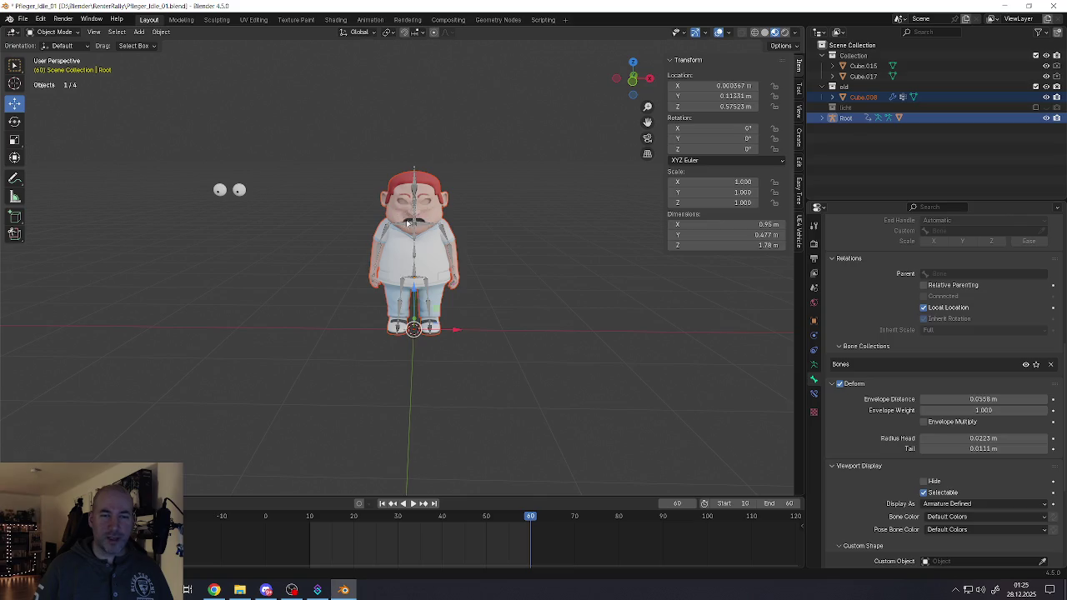
scroll(404, 223, up, 2)
scroll(405, 223, up, 3)
scroll(404, 223, down, 1)
mouse_move(363, 235)
middle_down()
mouse_move(377, 240)
mouse_move(367, 173)
middle_up()
click(54, 31)
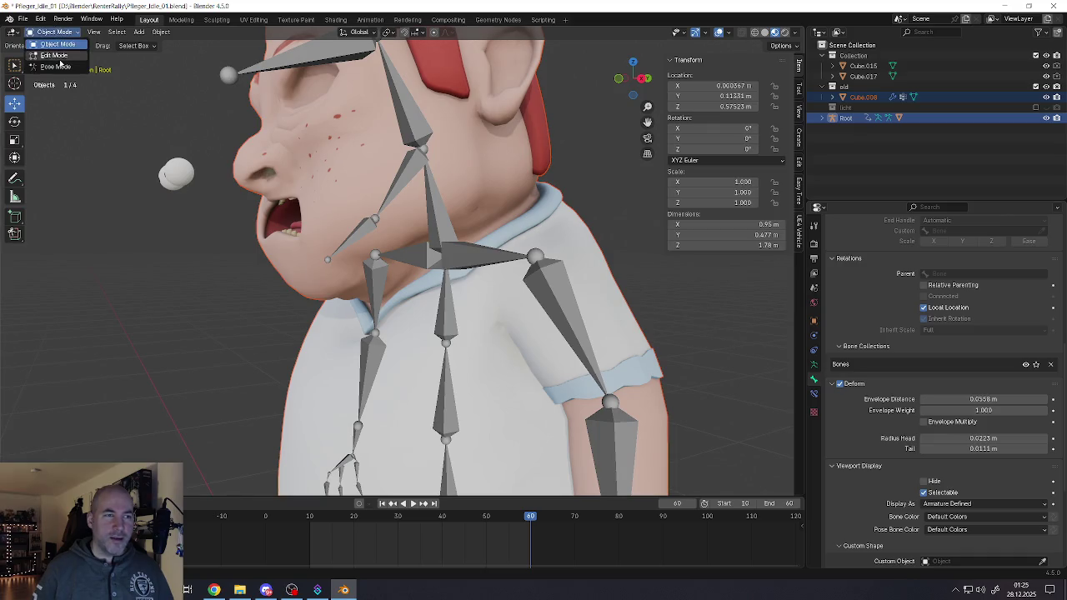
Step: Enter Pose Mode and rotate the jaw_02 bone to open the mouth
click(58, 69)
click(350, 242)
mouse_move(369, 238)
middle_down()
mouse_move(380, 239)
mouse_move(364, 206)
middle_up()
scroll(380, 239, down, 5)
scroll(379, 239, up, 5)
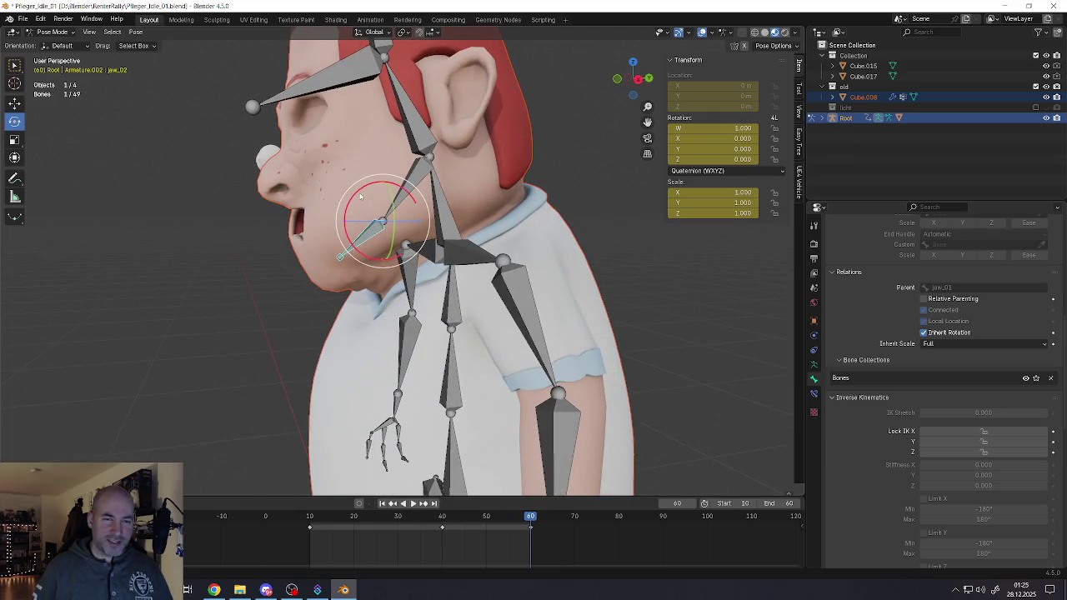
drag(362, 206, 355, 208)
middle_drag(355, 209, 368, 195)
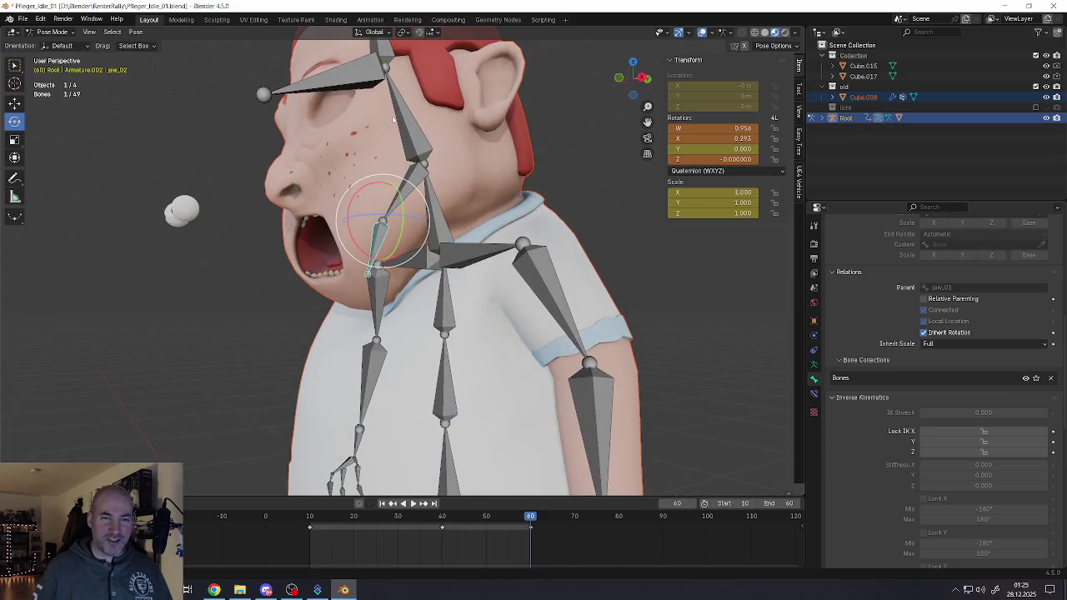
Step: Rotate the head_01 bone to tilt the head back
click(411, 151)
drag(396, 142, 476, 112)
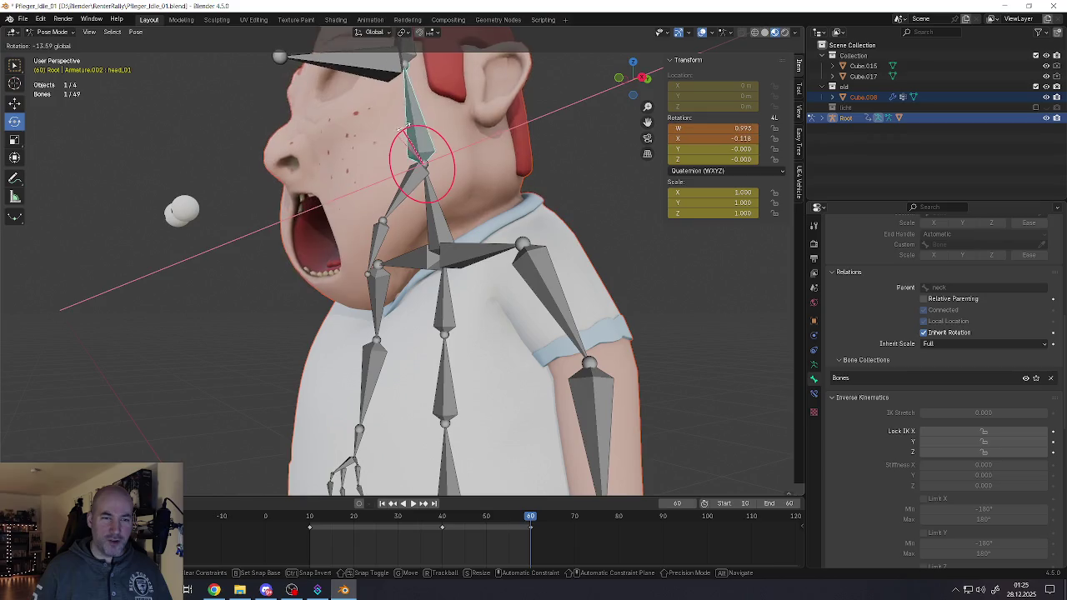
mouse_move(476, 112)
middle_down()
mouse_move(430, 201)
mouse_move(548, 162)
mouse_move(538, 140)
mouse_move(517, 145)
middle_up()
scroll(431, 201, down, 2)
scroll(430, 201, down, 5)
scroll(430, 201, down, 1)
scroll(430, 200, up, 3)
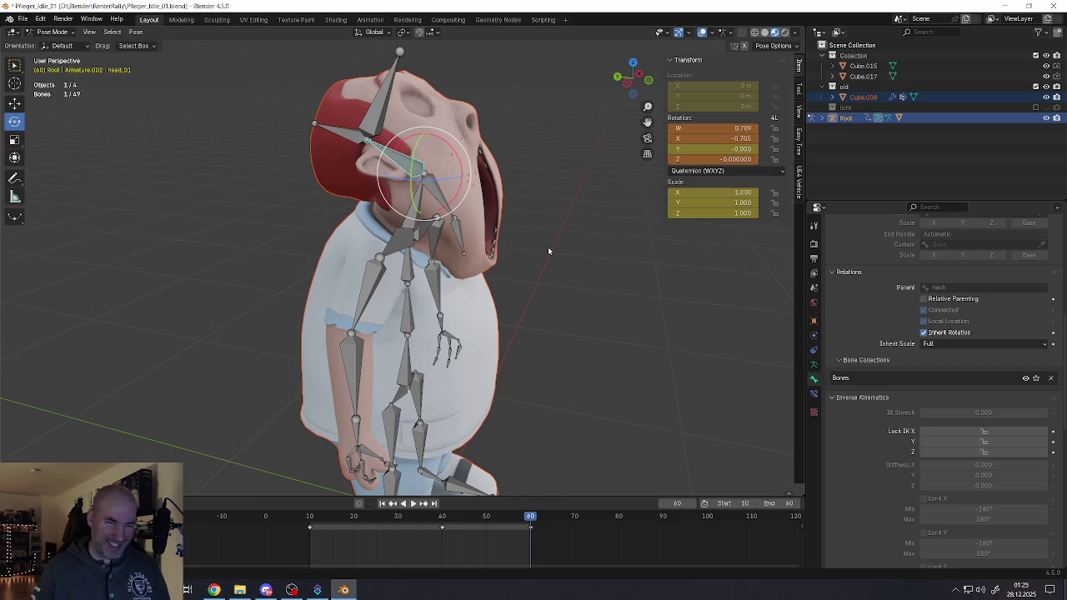
Step: Undo the head pose and clear the jaw rotation with Alt+R so the mouth closes
key(ctrl+z)
key(ctrl+z)
key(ctrl+z)
middle_drag(548, 247, 498, 204)
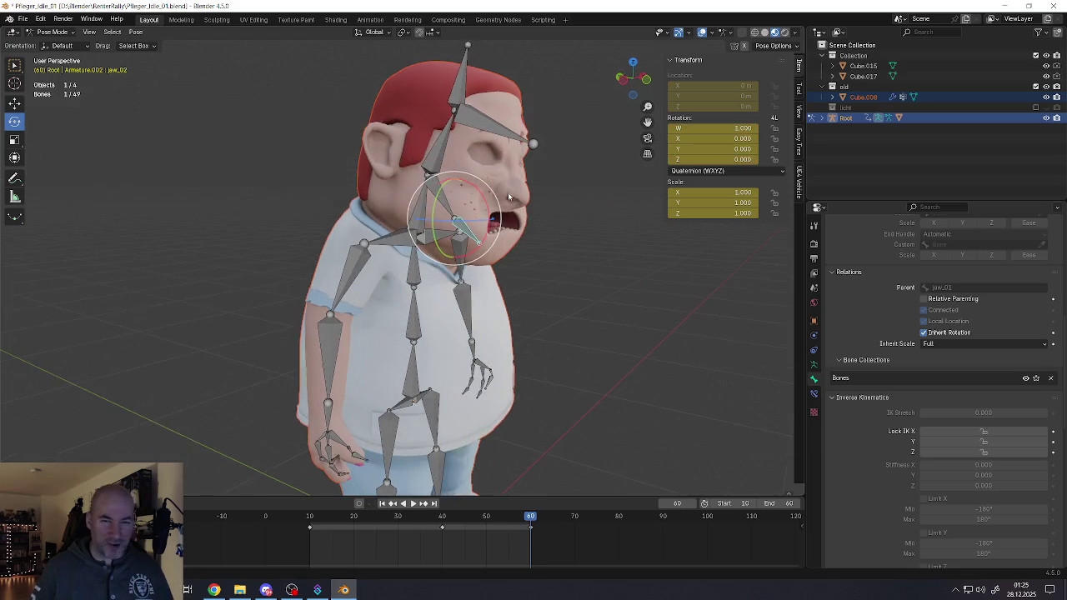
scroll(498, 203, up, 5)
mouse_move(433, 218)
mouse_down()
mouse_move(437, 195)
mouse_move(442, 218)
mouse_up()
key(alt+r)
scroll(442, 219, down, 5)
Step: Move the playhead to frame 10 and deselect the posed bone
mouse_move(515, 281)
middle_down()
mouse_move(451, 284)
mouse_move(452, 267)
middle_up()
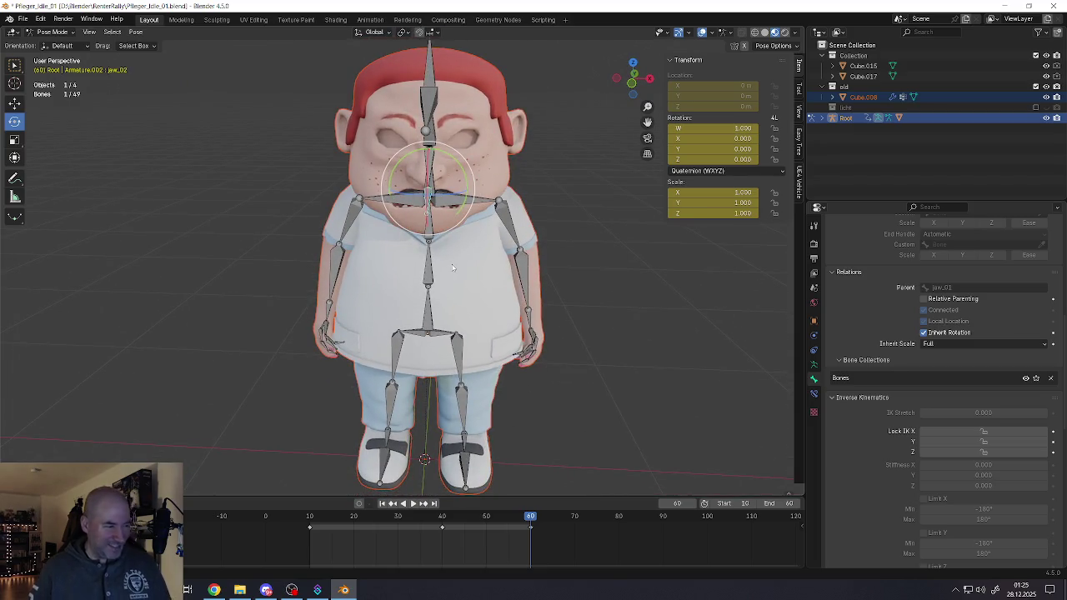
middle_drag(448, 333, 379, 191)
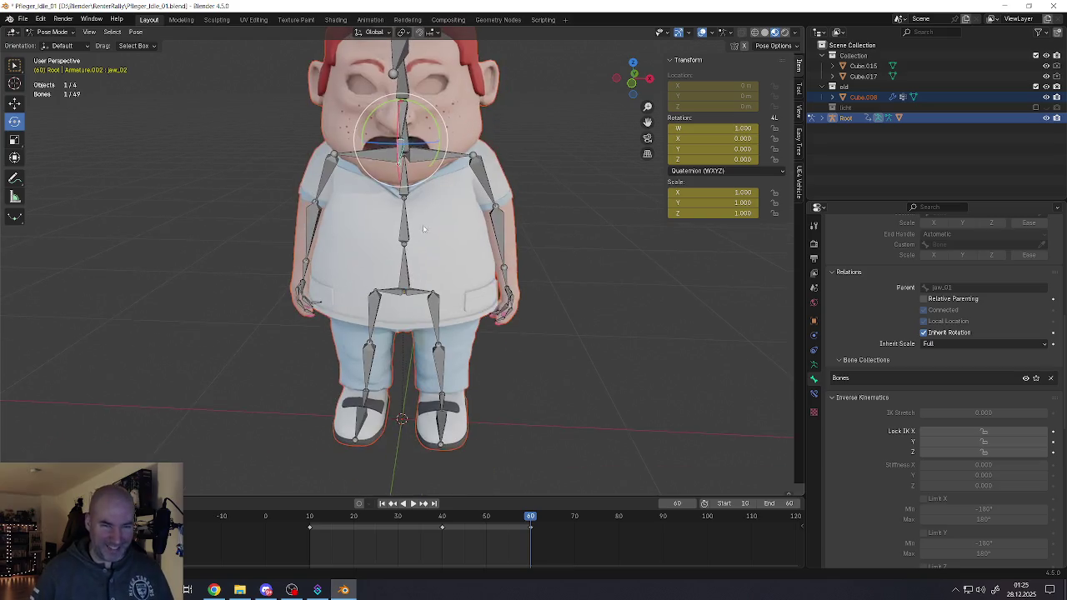
scroll(379, 191, up, 3)
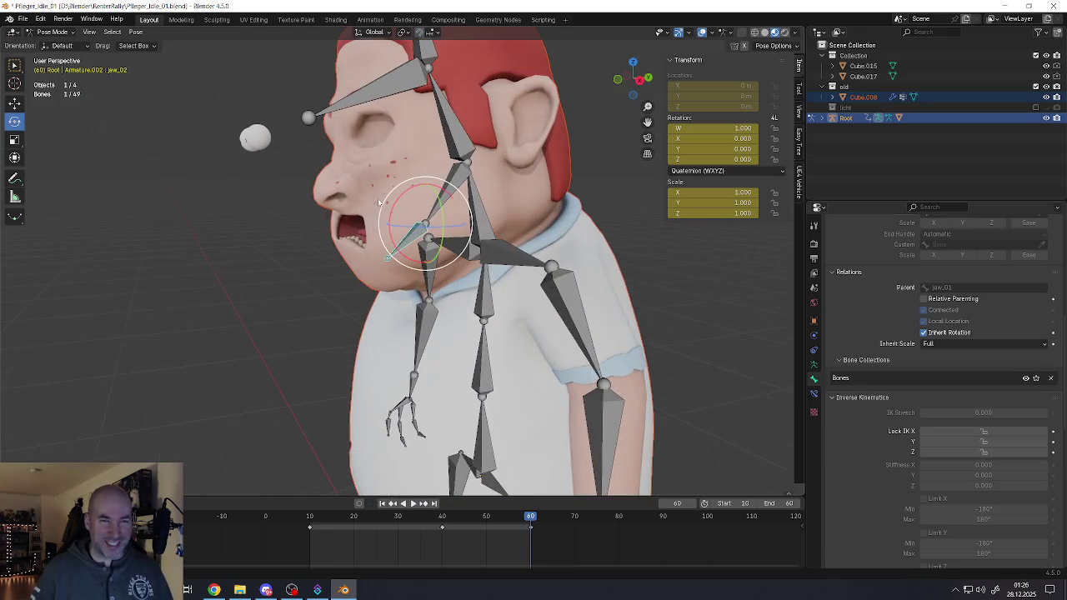
middle_drag(377, 198, 419, 210)
scroll(419, 210, down, 3)
scroll(420, 210, up, 1)
scroll(419, 210, down, 2)
scroll(419, 210, down, 2)
drag(531, 519, 309, 518)
click(150, 178)
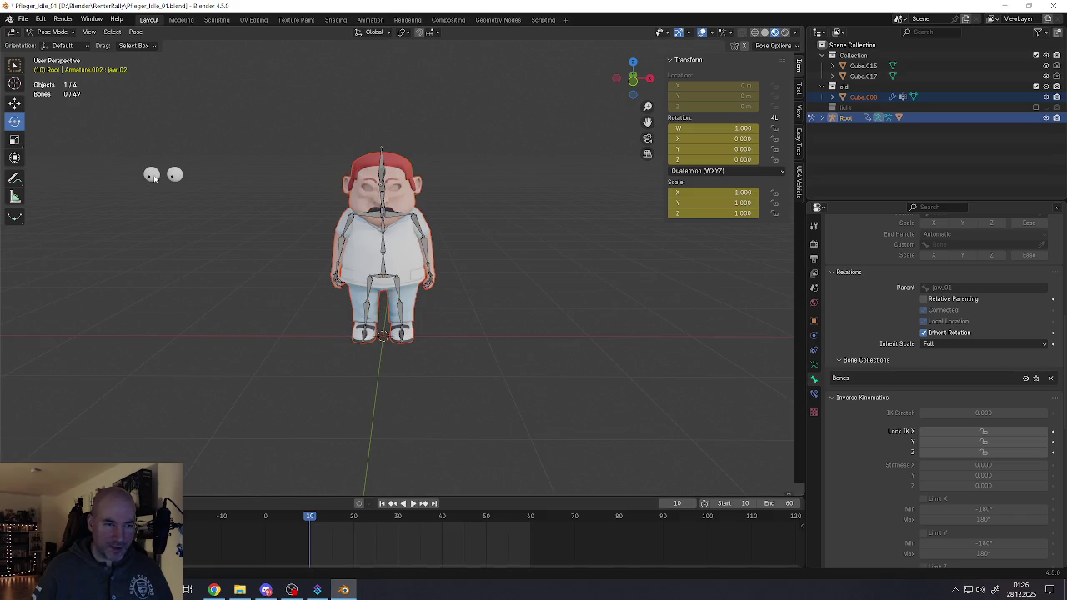
Step: Return to Object Mode and move eye Cube.015 along the X axis
click(51, 32)
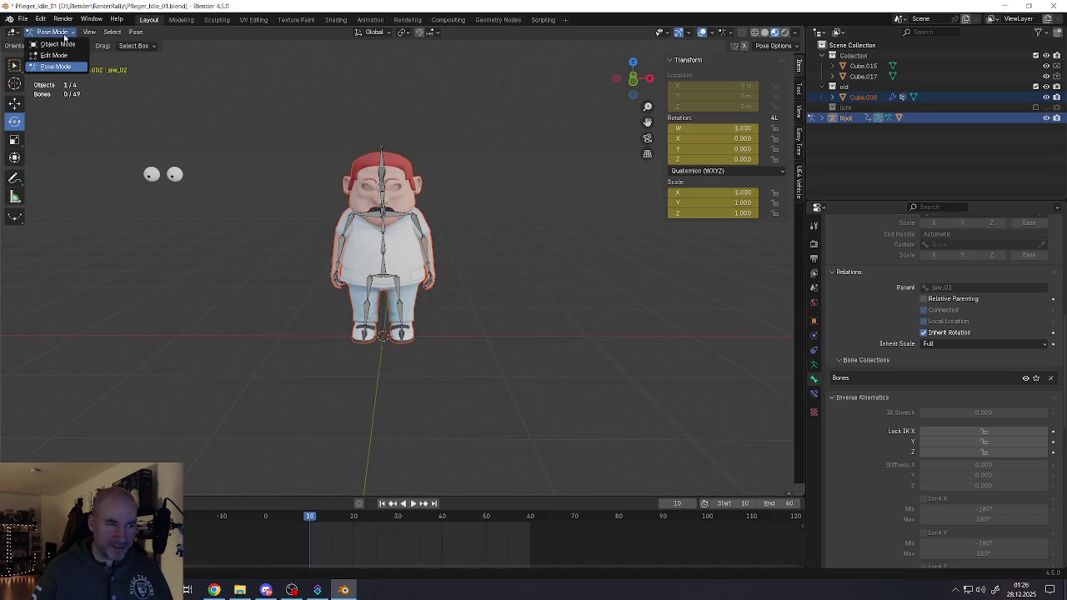
click(57, 40)
click(150, 175)
key(g)
key(x)
click(411, 191)
scroll(411, 191, up, 4)
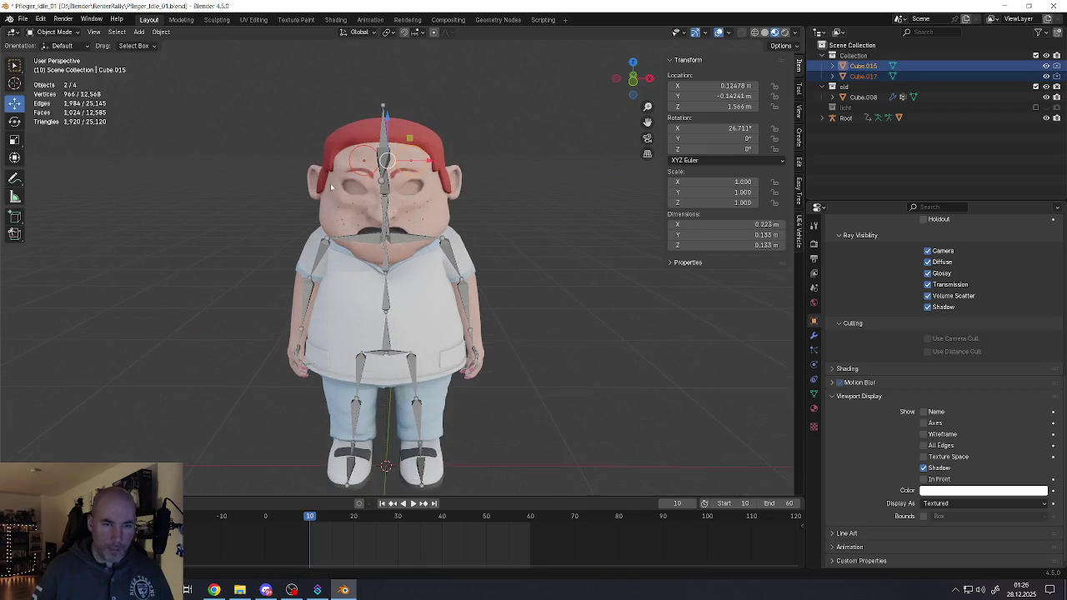
middle_drag(400, 184, 344, 158)
Step: Adjust the eye's height on Z and its depth on Y within the socket
key(g)
key(y)
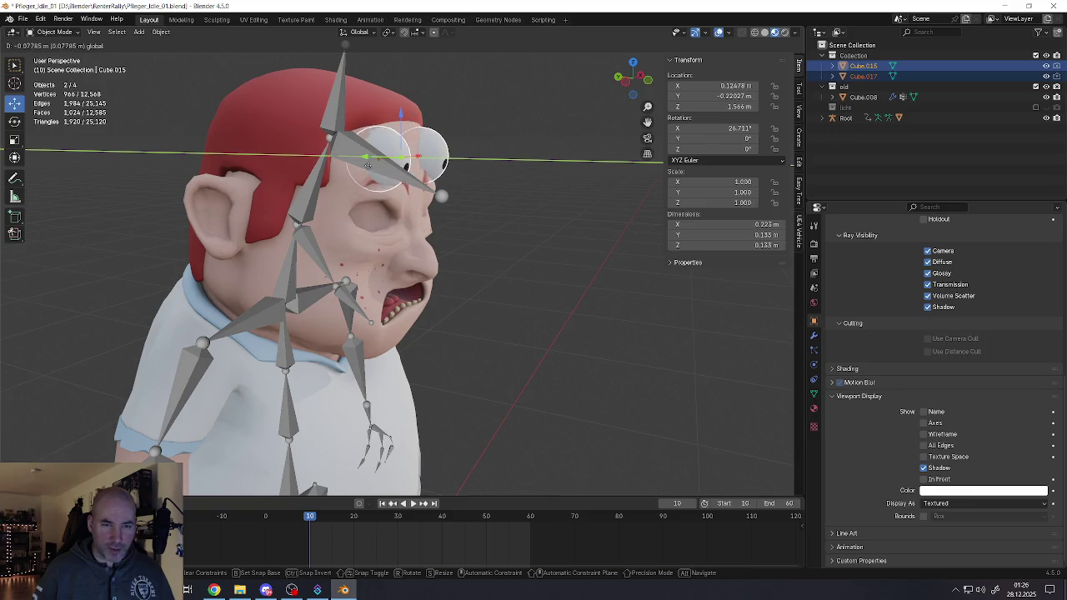
key(z)
click(388, 179)
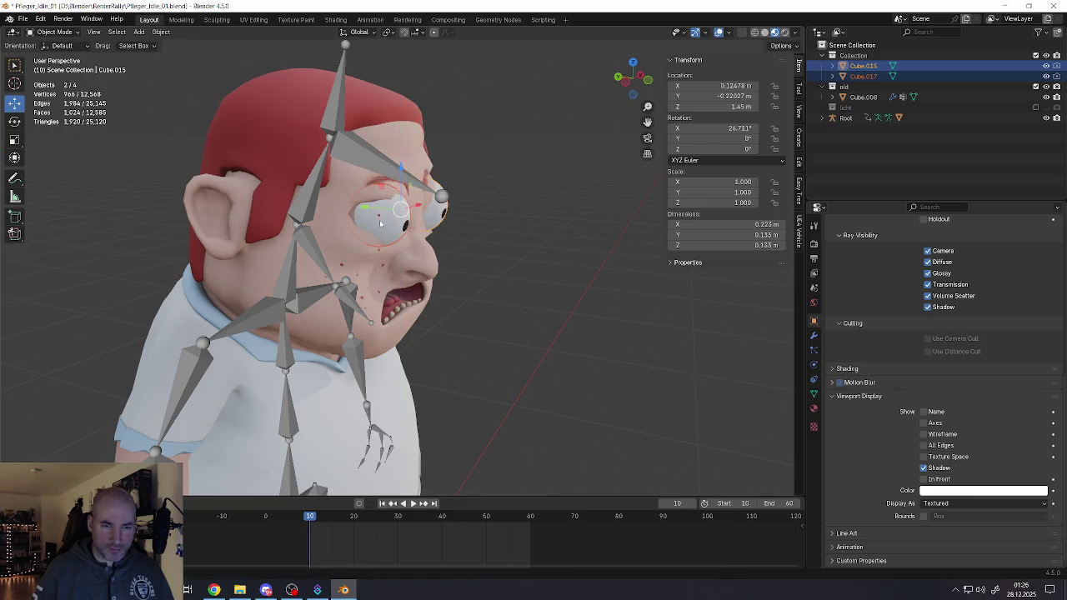
key(g)
key(y)
click(357, 206)
middle_drag(357, 206, 392, 222)
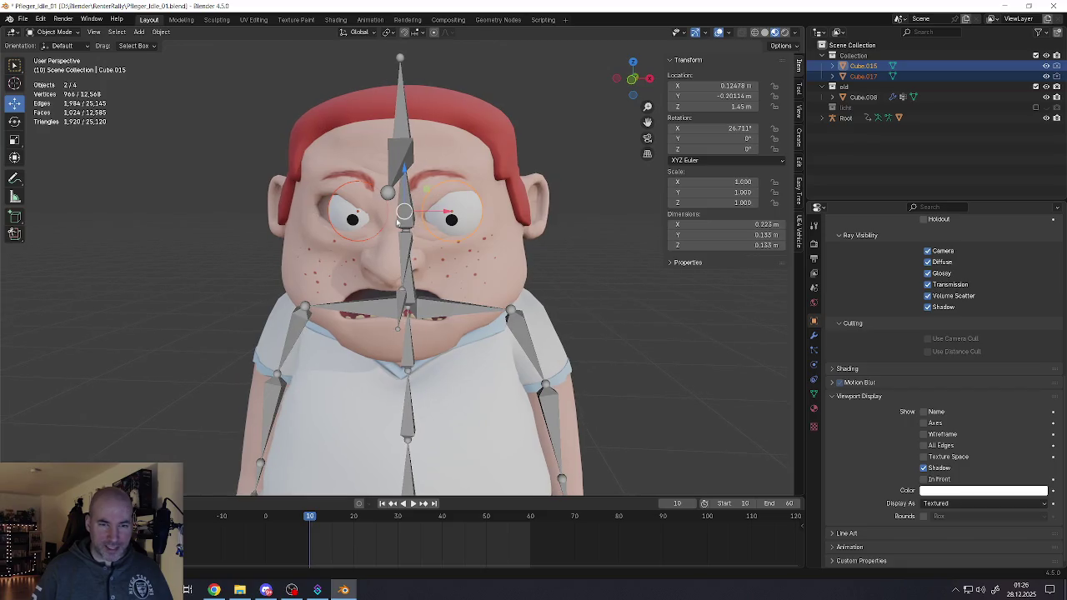
drag(448, 213, 441, 214)
scroll(421, 196, up, 2)
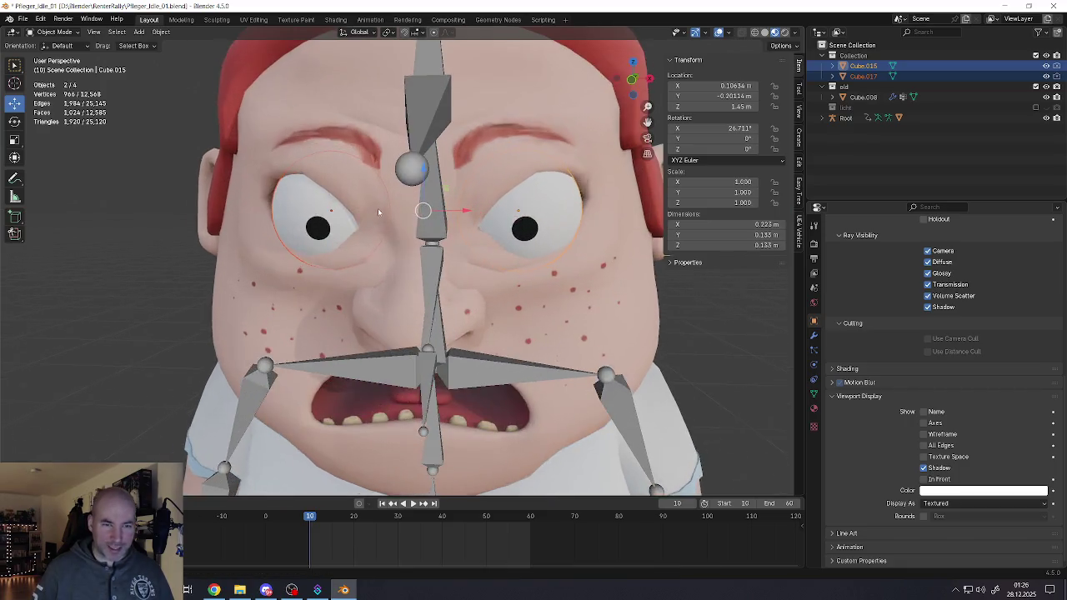
scroll(418, 188, up, 2)
Step: Raise the eye slightly on Z and push it deeper into the socket on Y
key(g)
key(z)
click(417, 185)
mouse_move(417, 185)
middle_down()
mouse_move(442, 213)
mouse_move(502, 206)
middle_up()
key(g)
key(y)
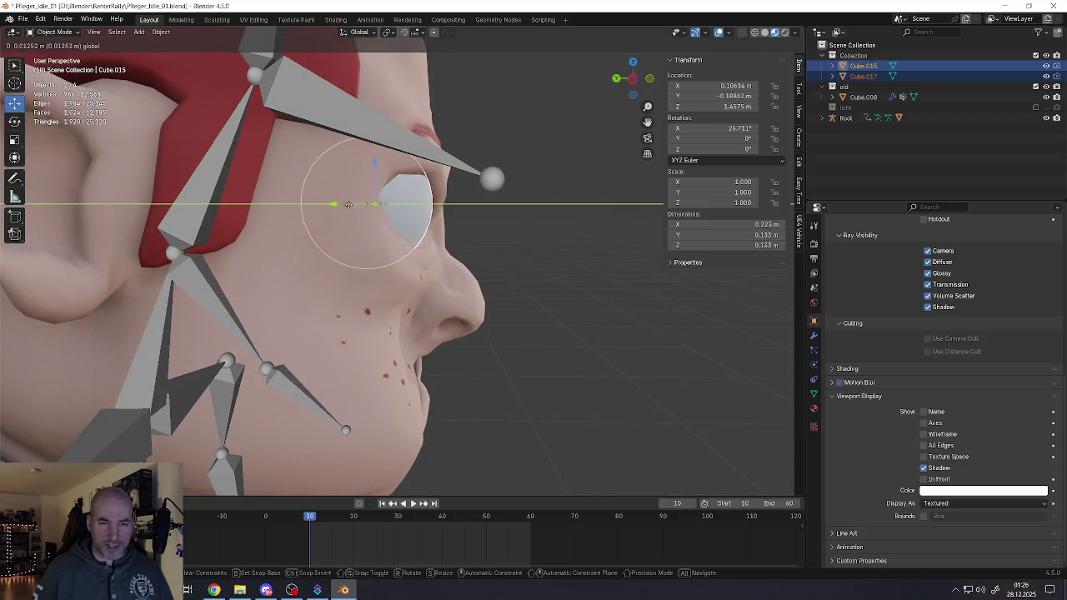
click(351, 204)
middle_drag(351, 205, 373, 215)
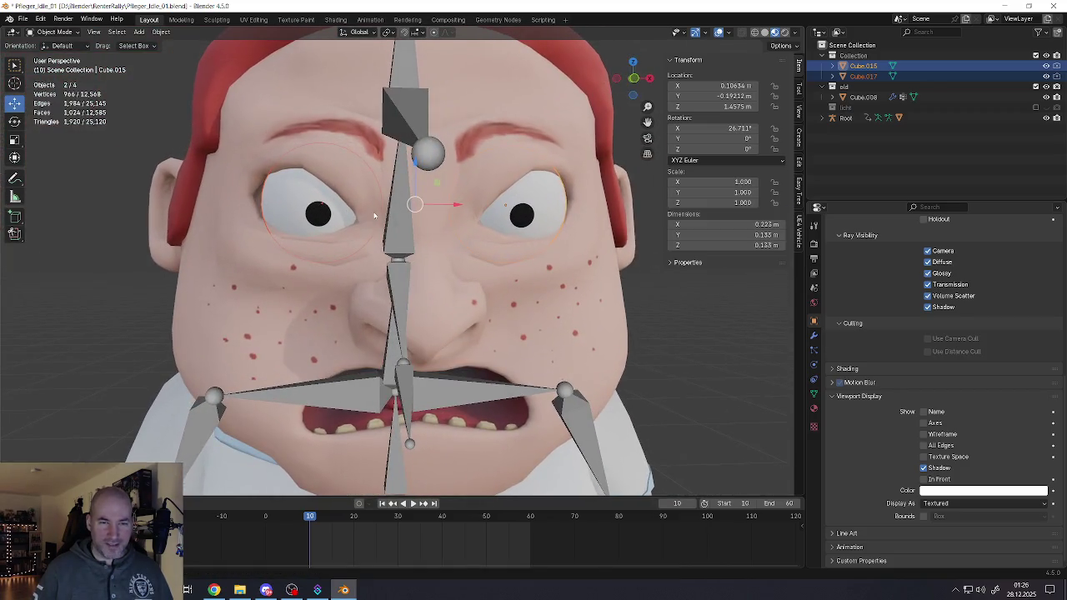
Step: Shift the eyes sideways on X to X 0.10039 m, then deselect them
key(g)
key(x)
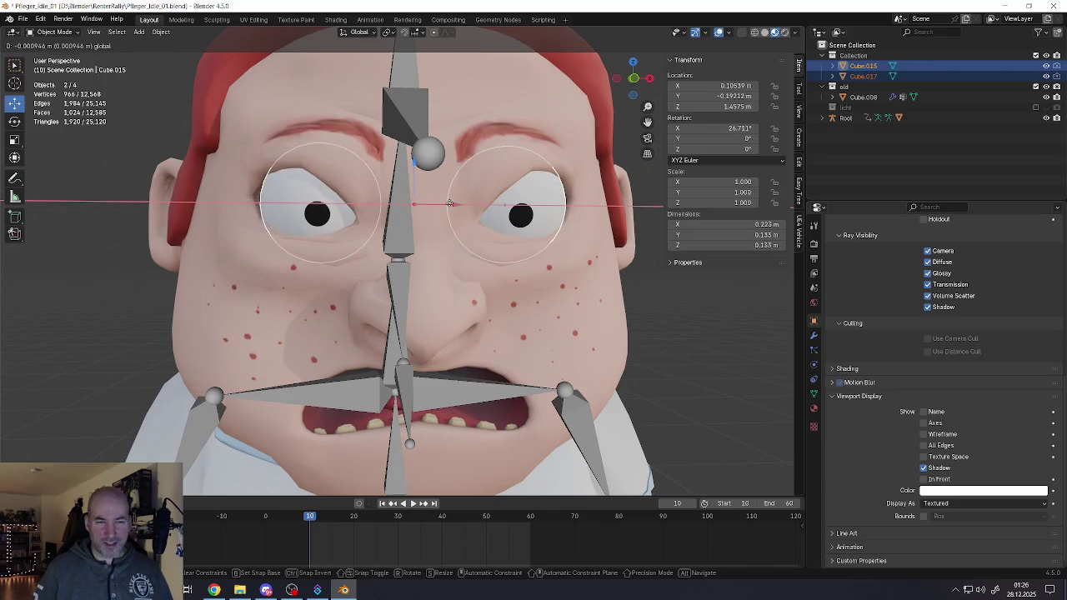
click(449, 203)
scroll(316, 215, down, 8)
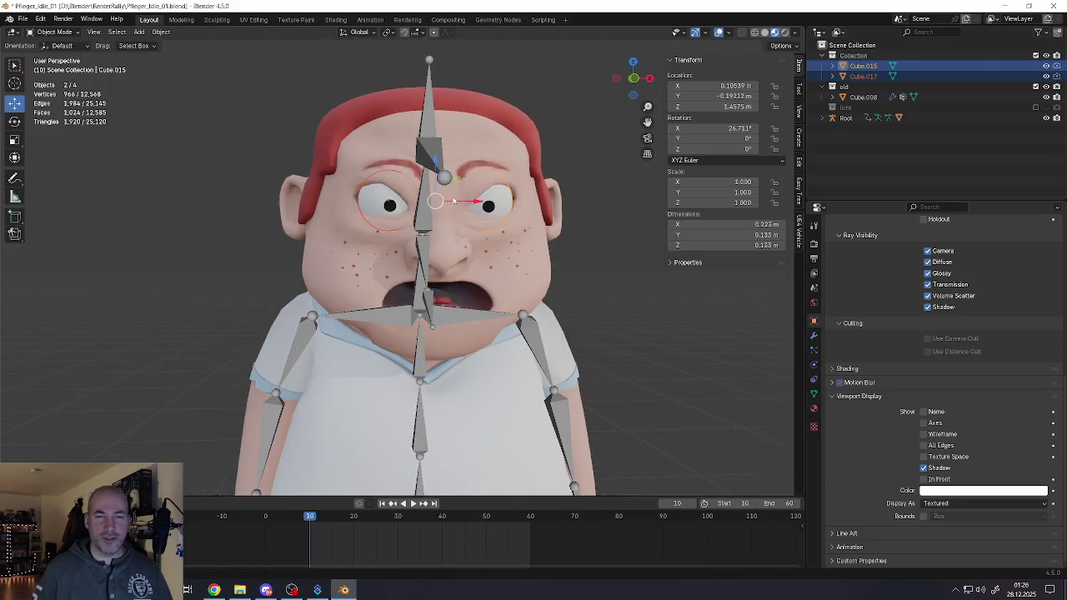
key(alt+a)
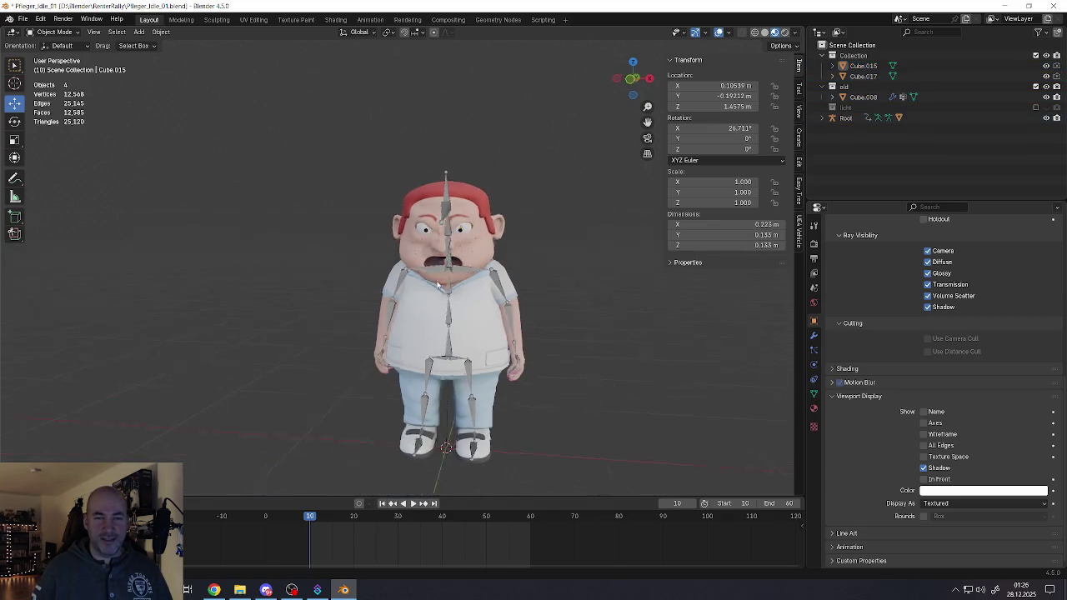
middle_drag(449, 246, 436, 271)
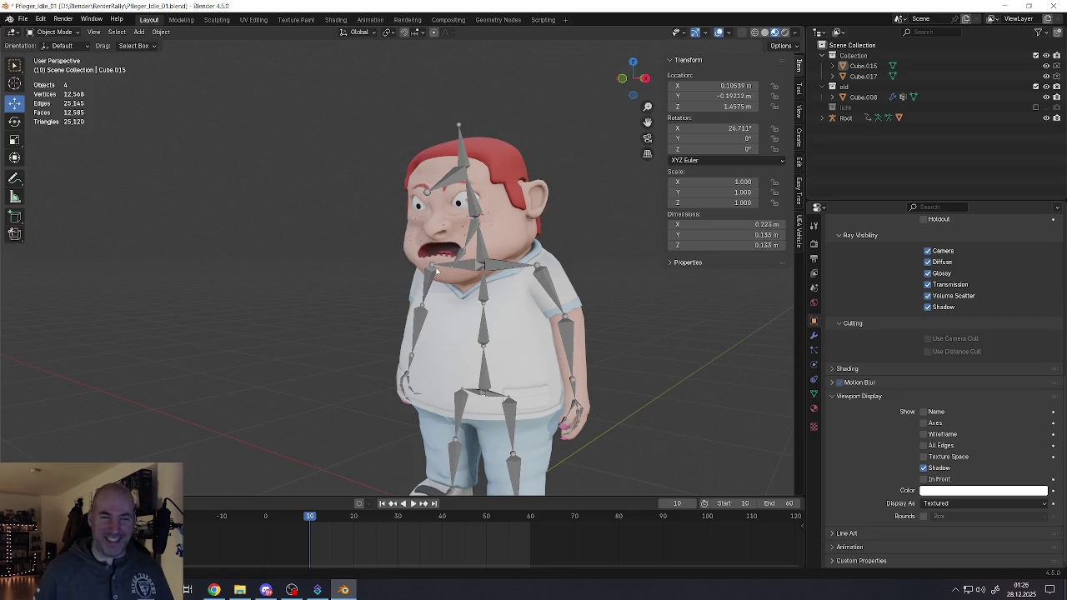
scroll(447, 228, up, 2)
scroll(430, 218, up, 3)
mouse_move(430, 217)
middle_down()
mouse_move(474, 211)
mouse_move(394, 218)
middle_up()
scroll(458, 227, down, 3)
scroll(458, 227, down, 3)
scroll(458, 228, down, 1)
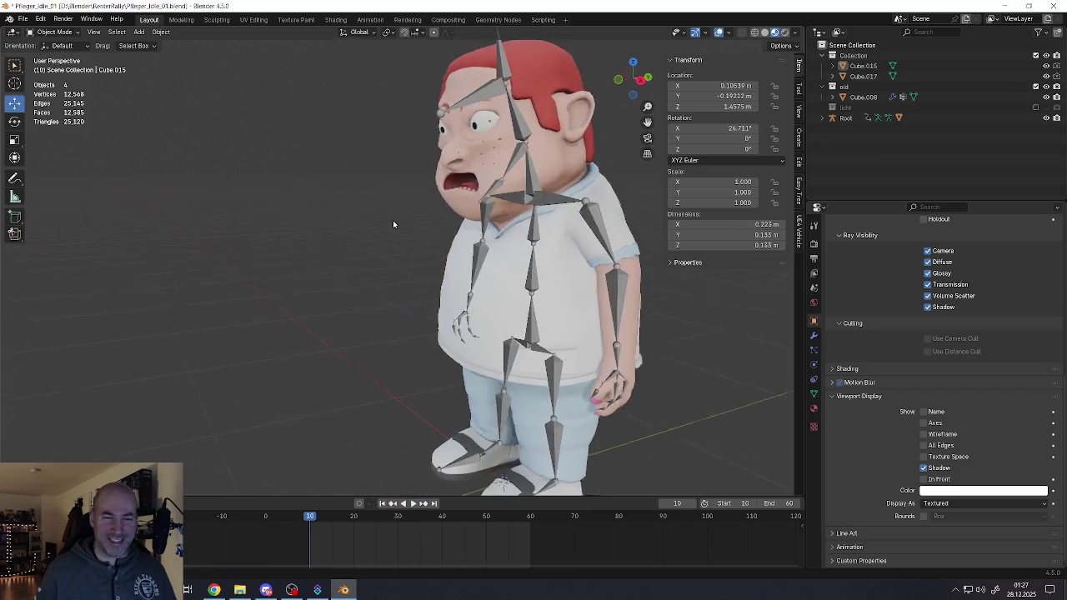
middle_drag(471, 186, 442, 203)
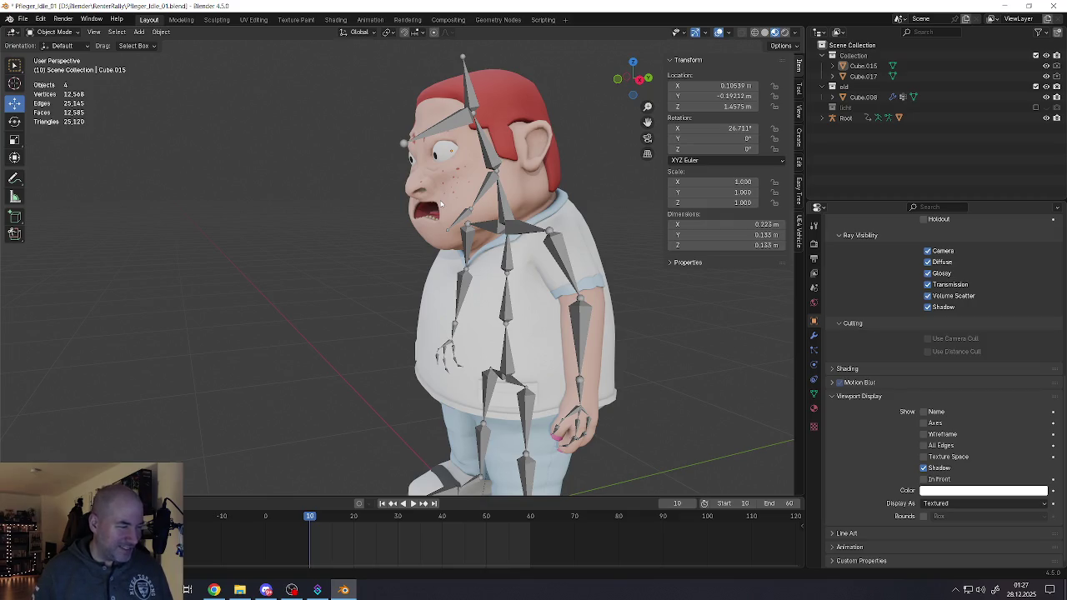
middle_drag(441, 204, 484, 169)
scroll(483, 169, up, 4)
scroll(435, 152, up, 3)
click(454, 142)
Step: Hide the Root armature and clear the eye selection
shift+click(232, 179)
click(1046, 117)
scroll(468, 259, down, 5)
scroll(468, 260, down, 4)
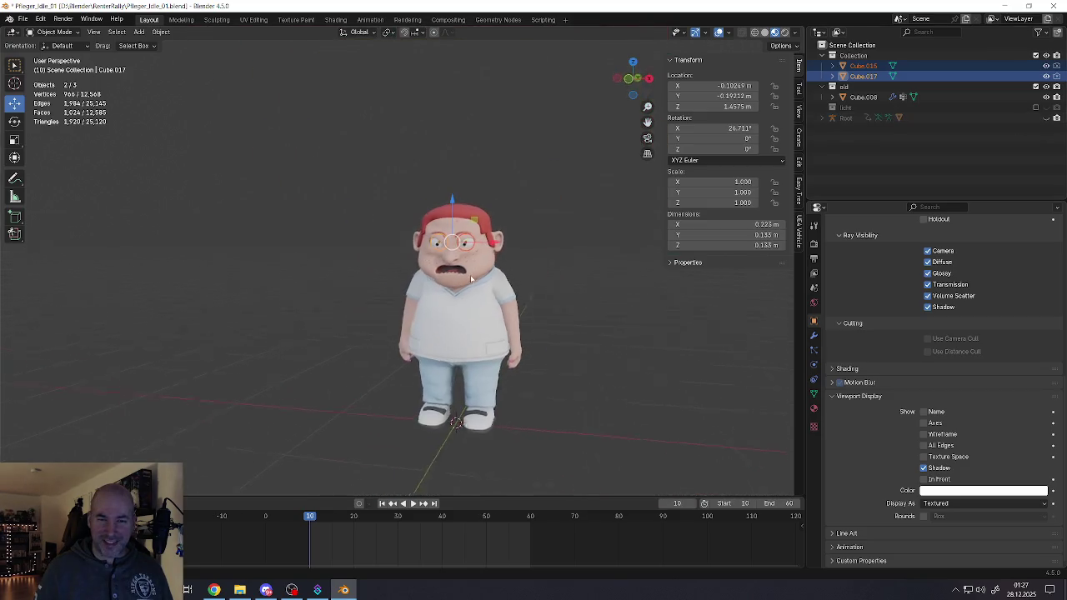
key(alt+a)
scroll(475, 291, up, 2)
mouse_move(467, 317)
middle_down()
mouse_move(488, 317)
mouse_move(424, 318)
middle_up()
scroll(488, 317, down, 3)
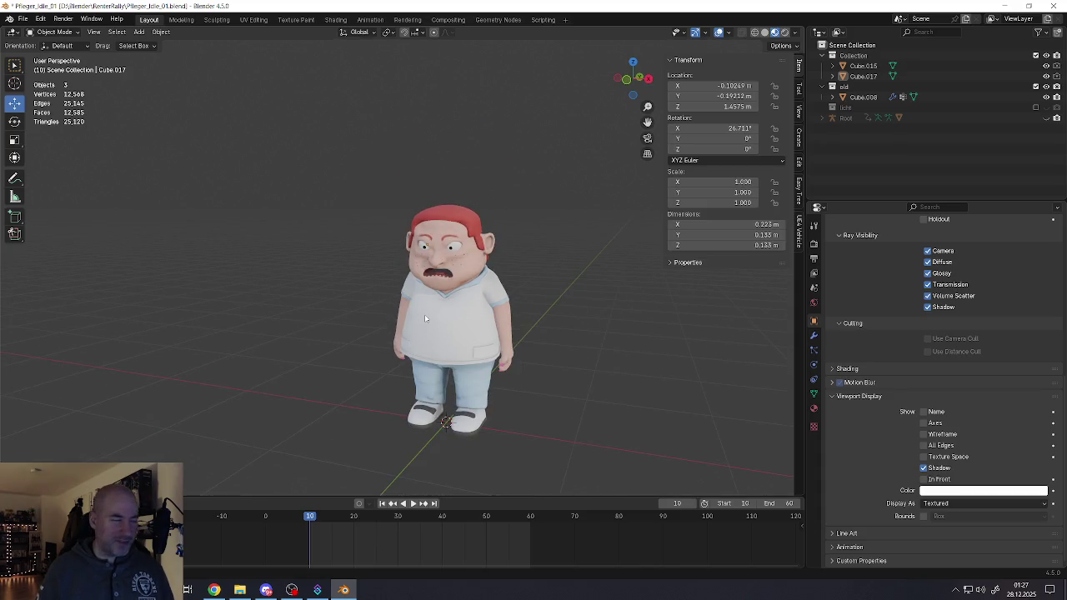
scroll(449, 373, up, 5)
scroll(449, 373, down, 2)
mouse_move(449, 373)
middle_down()
mouse_move(498, 354)
mouse_move(380, 371)
mouse_move(456, 303)
middle_up()
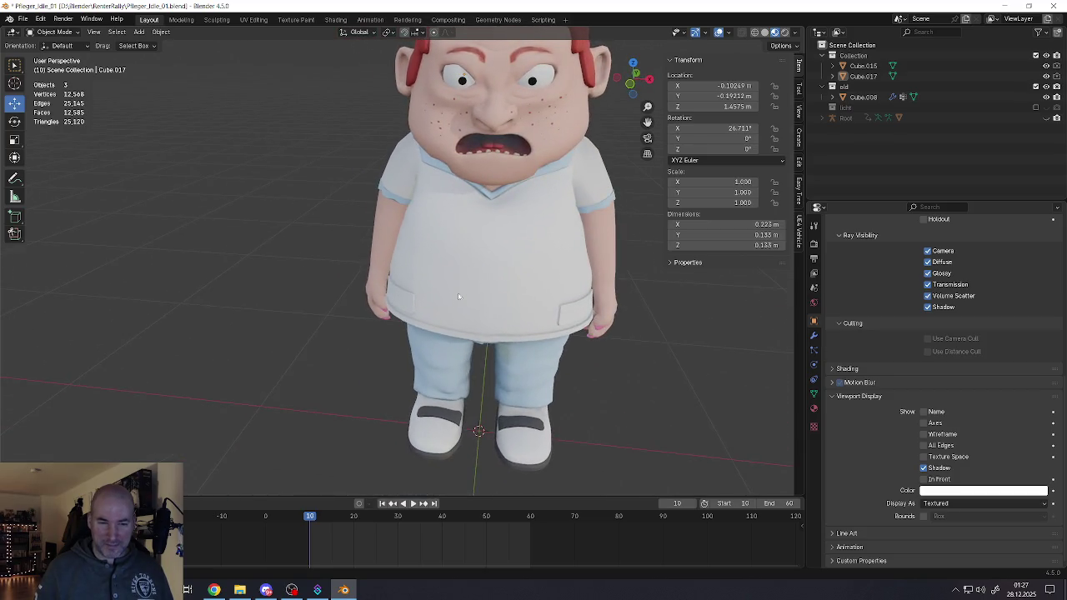
mouse_move(509, 224)
middle_down()
mouse_move(488, 279)
mouse_move(442, 279)
mouse_move(467, 287)
mouse_move(405, 303)
mouse_move(660, 334)
mouse_move(484, 302)
mouse_move(491, 276)
mouse_move(548, 314)
mouse_move(476, 326)
mouse_move(423, 306)
middle_up()
scroll(467, 287, down, 3)
scroll(423, 307, up, 1)
scroll(424, 307, up, 4)
Step: Select both eye objects, Cube.015 and Cube.017
click(467, 212)
shift+click(348, 221)
scroll(383, 220, down, 3)
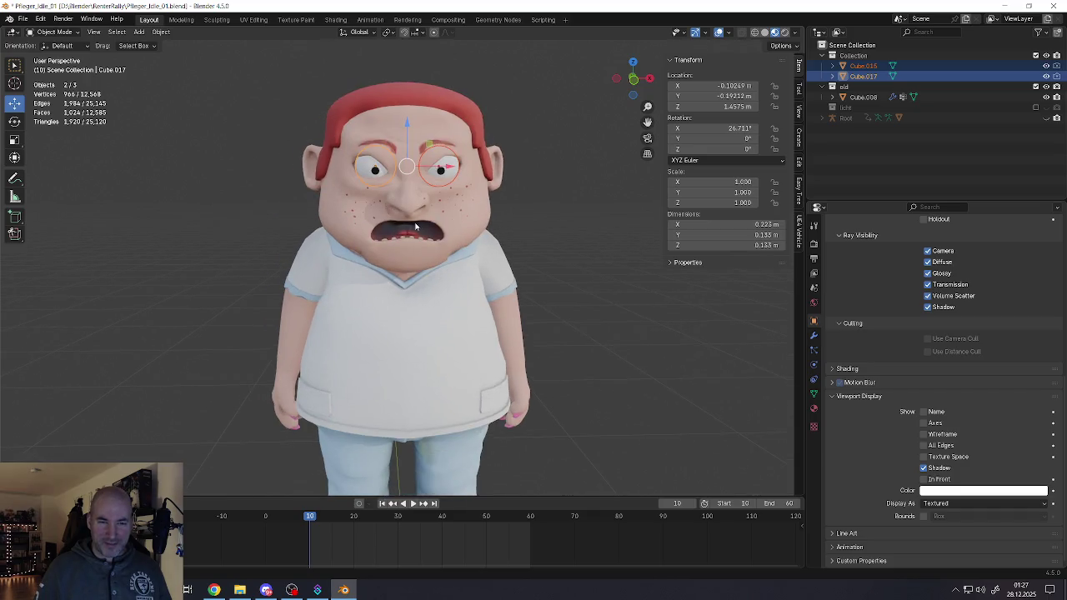
scroll(416, 217, up, 5)
scroll(416, 218, down, 1)
scroll(425, 229, down, 4)
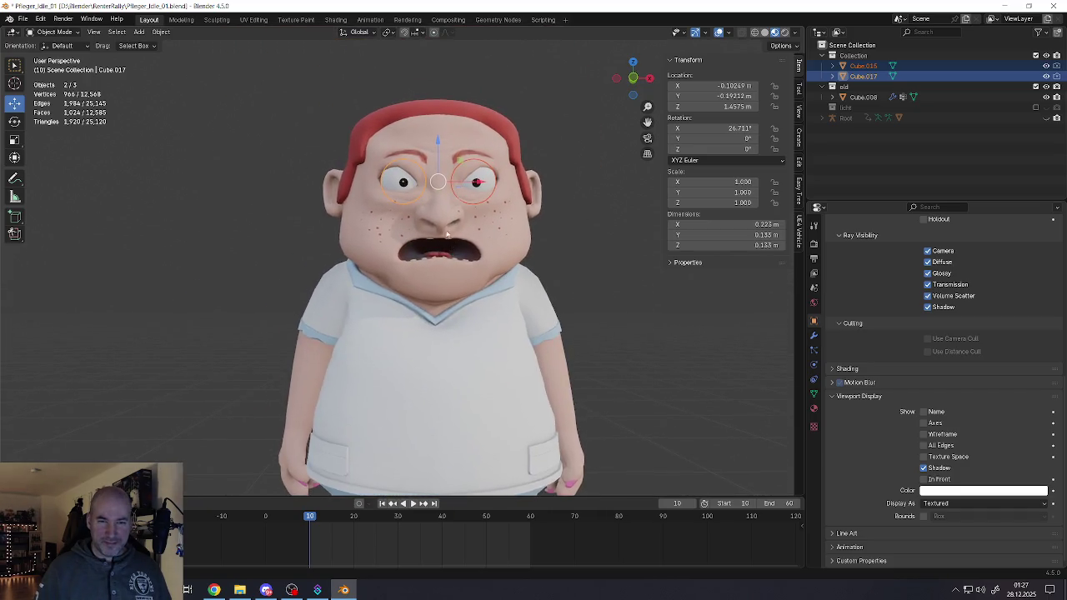
scroll(432, 241, down, 1)
scroll(433, 246, down, 3)
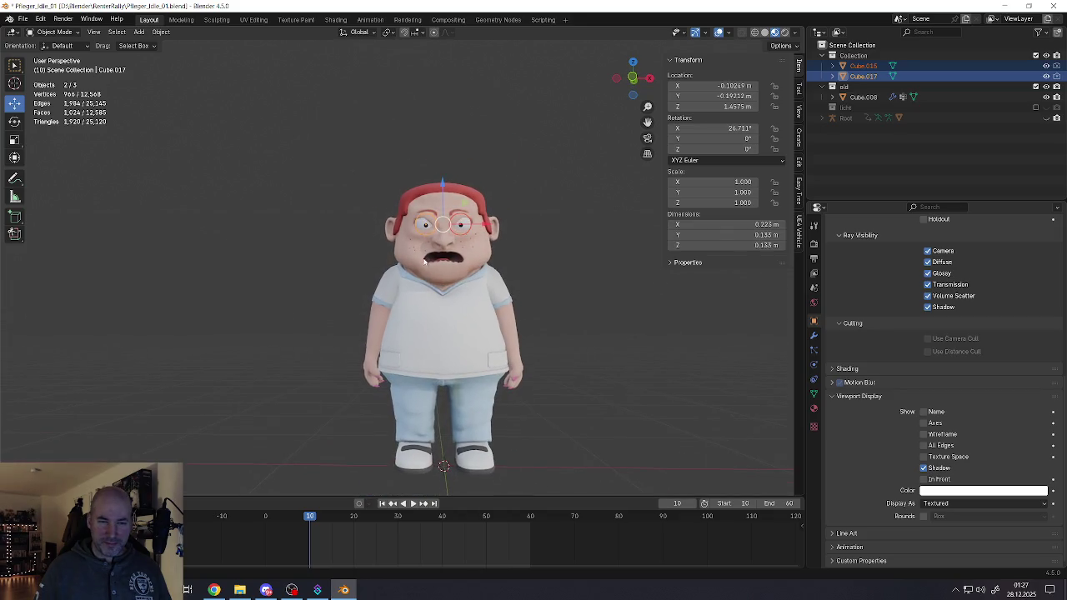
Step: Move both eyes left along X to −2.1478 m, outside the head
key(g)
key(x)
click(314, 232)
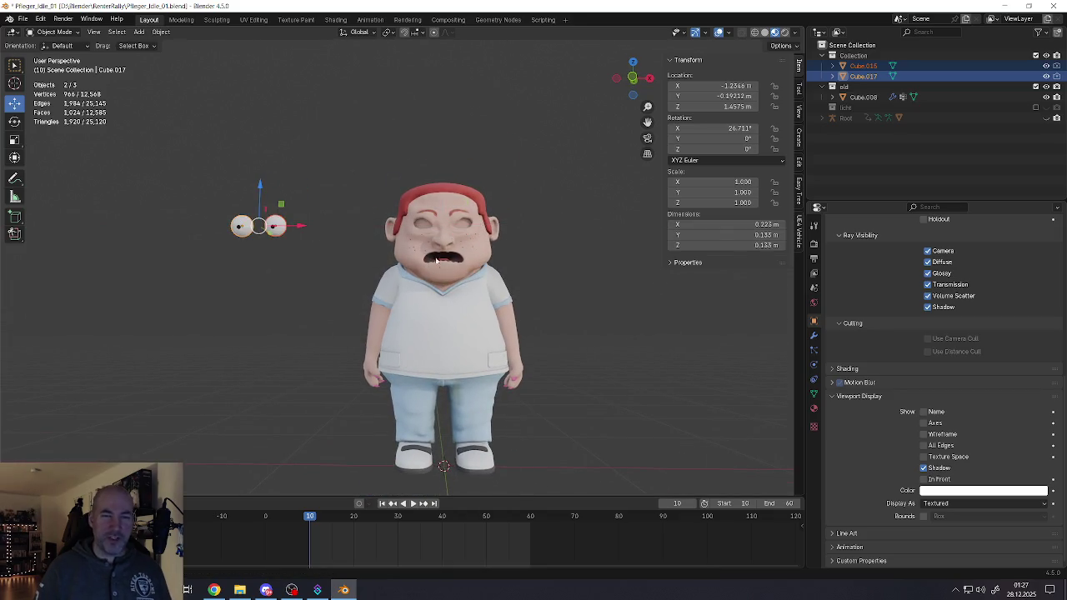
key(g)
key(x)
click(183, 237)
Step: Select the body mesh Cube.008 and frame the character from the front
scroll(333, 292, up, 4)
mouse_move(350, 300)
middle_down()
mouse_move(421, 351)
mouse_move(400, 317)
middle_up()
scroll(392, 308, down, 5)
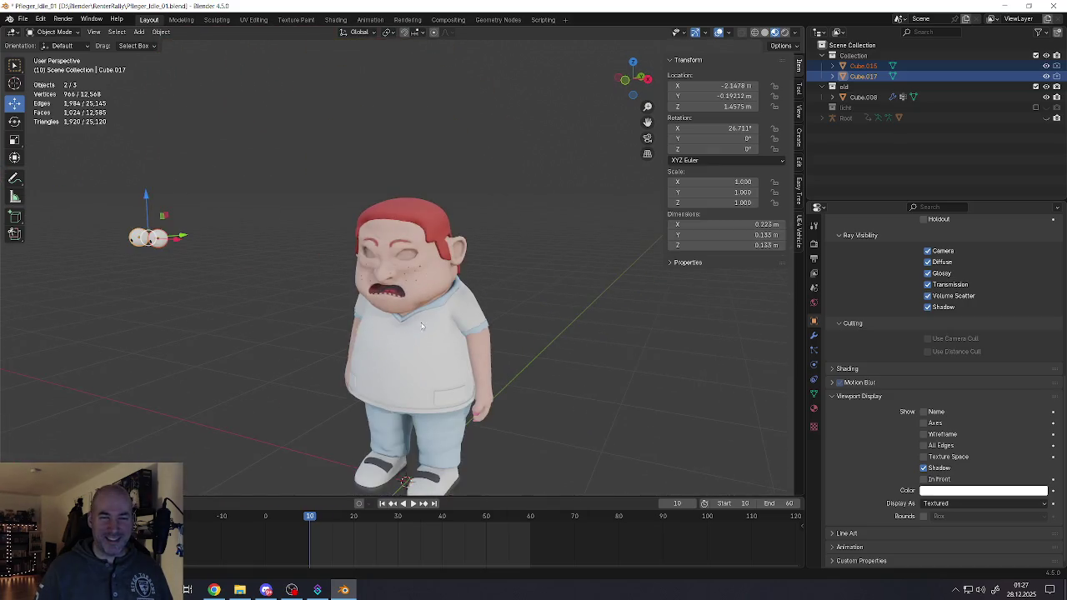
scroll(390, 304, up, 2)
click(345, 243)
middle_drag(344, 243, 377, 241)
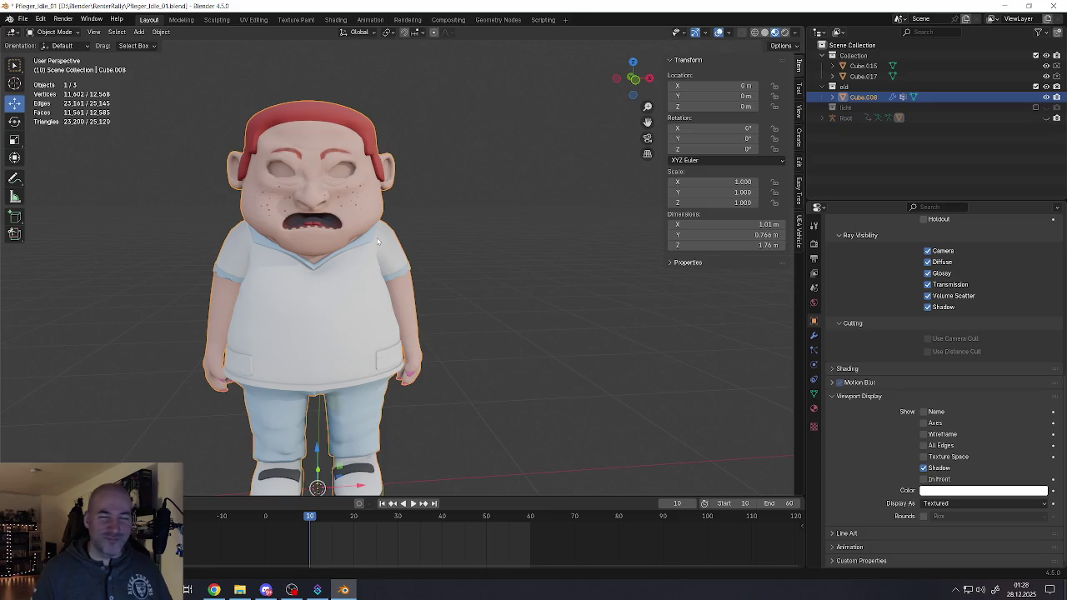
shift+middle_drag(344, 299, 387, 264)
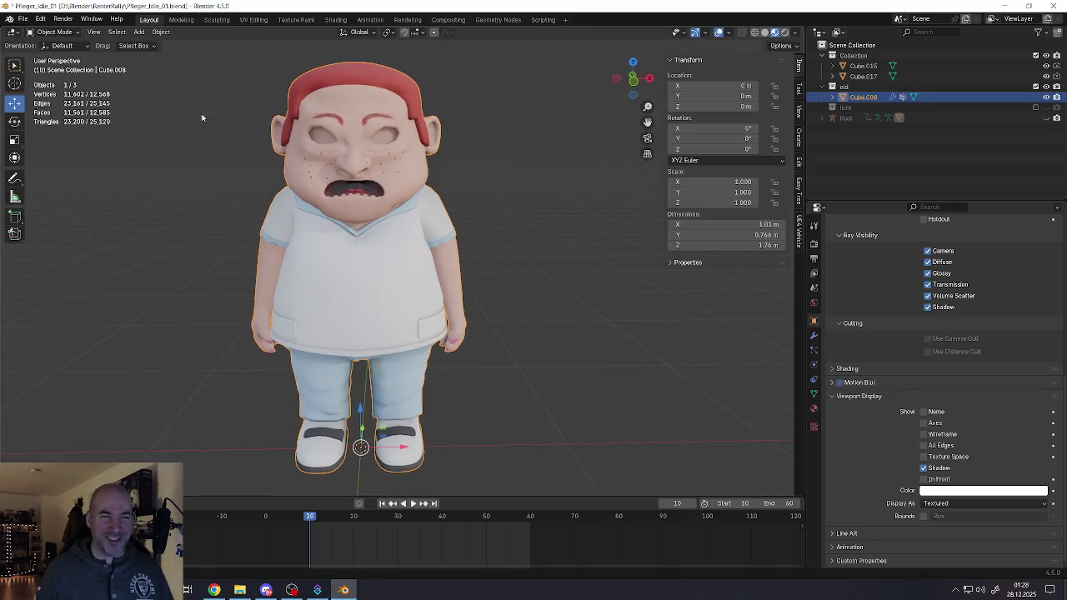
Step: Save Pfleger_Idle_01.blend
click(23, 18)
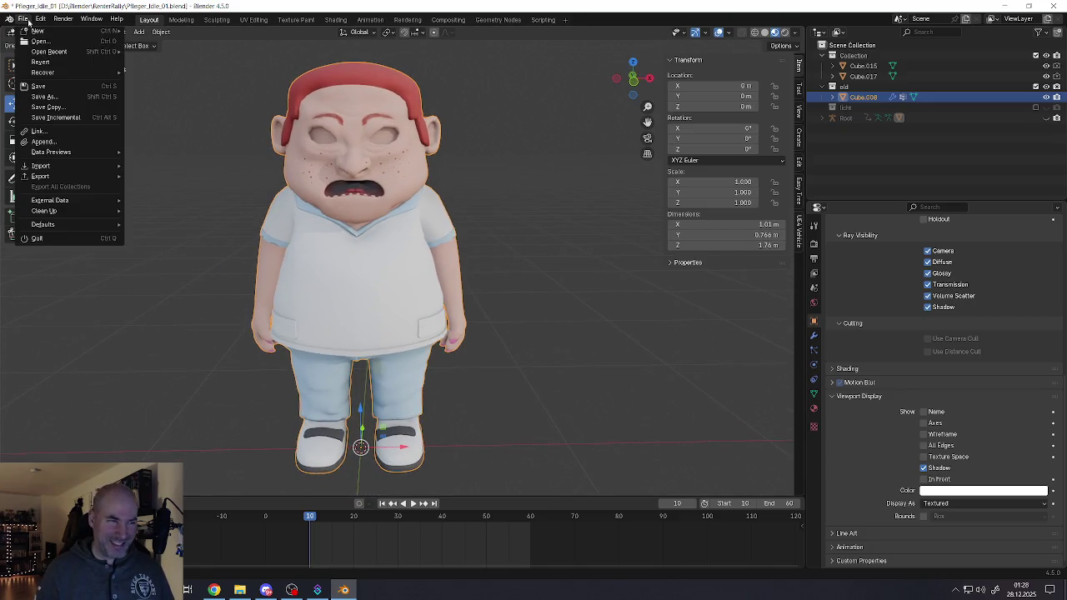
click(42, 79)
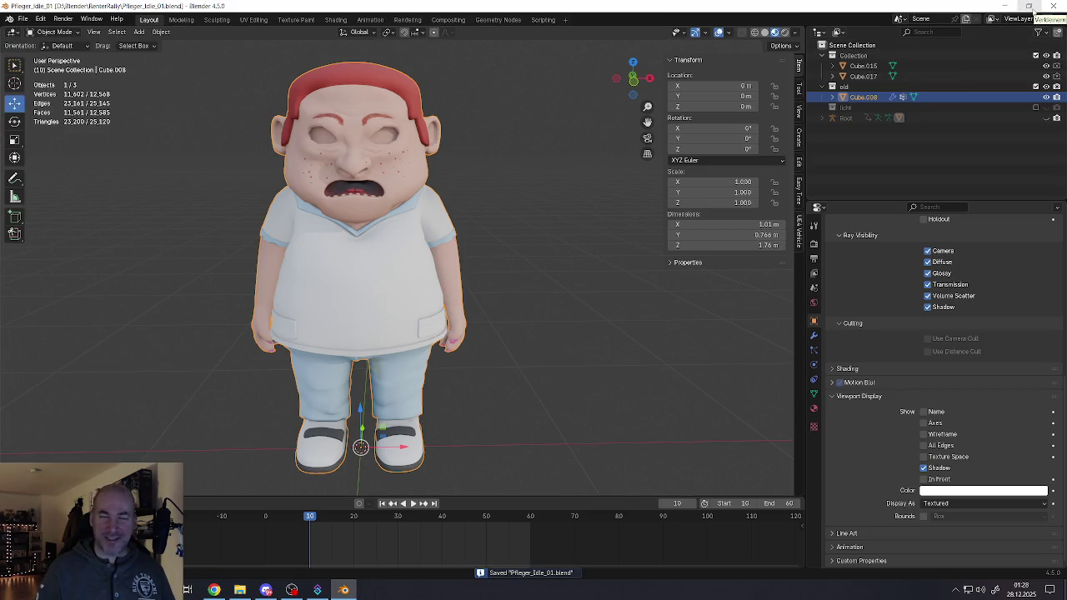
click(399, 317)
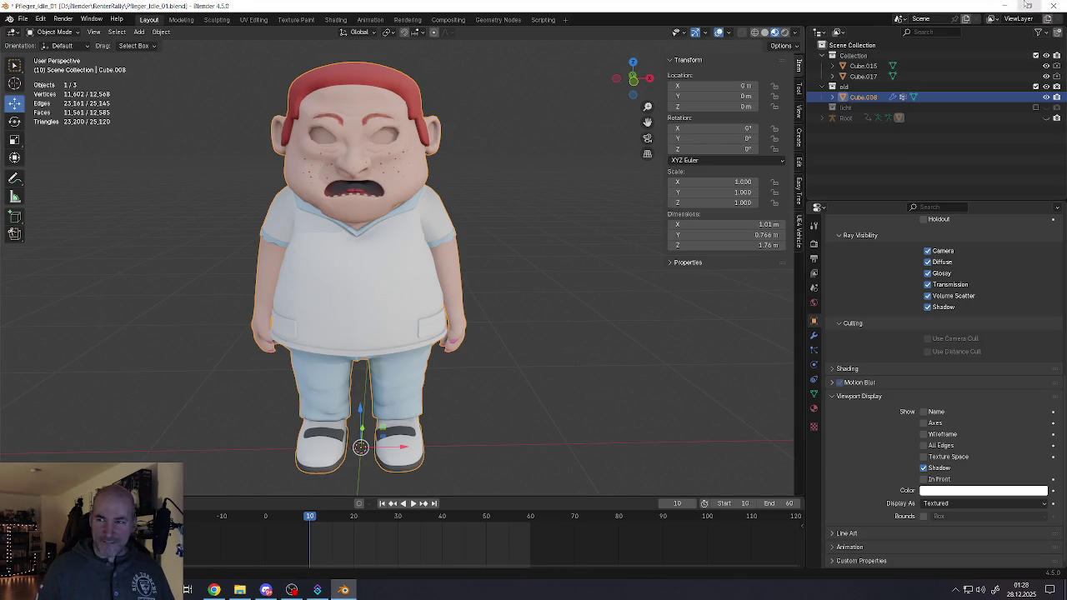
Step: Quit Blender, cancelling the close prompt to save the file again first
click(1050, 6)
click(610, 310)
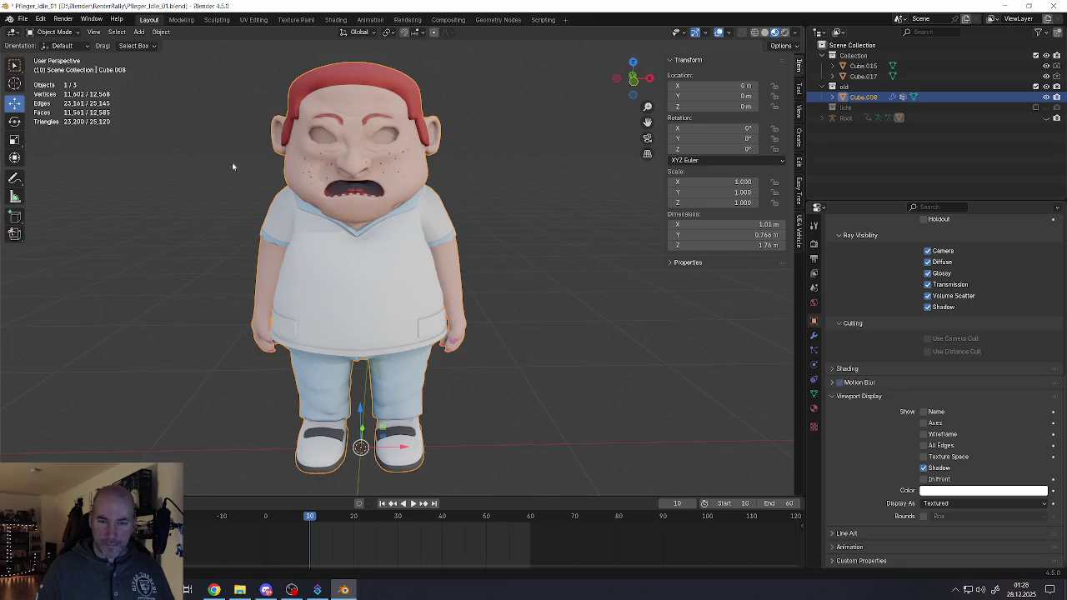
click(22, 19)
click(39, 85)
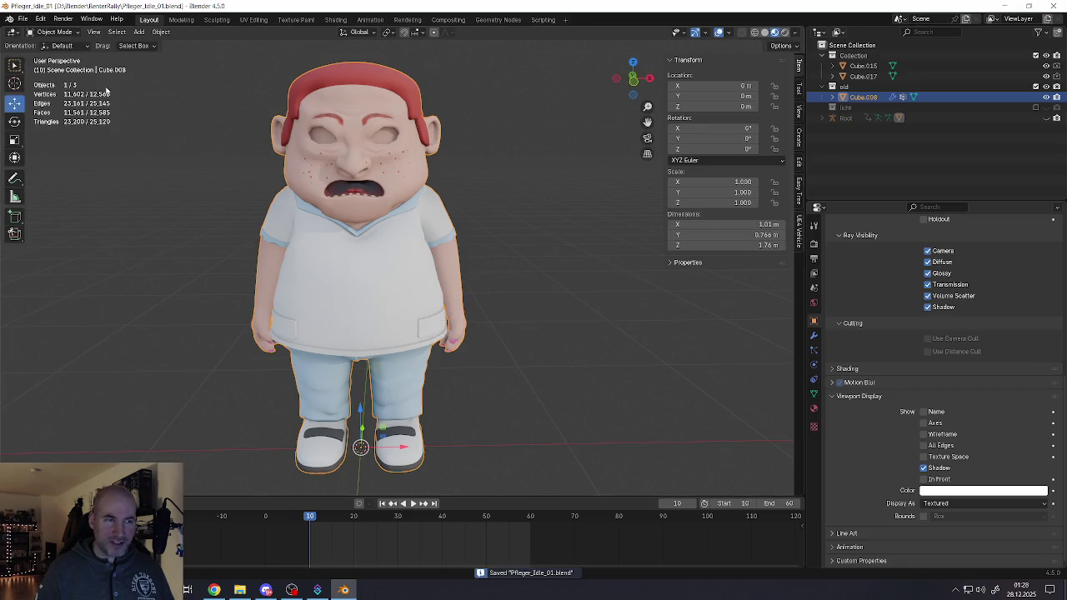
click(1050, 5)
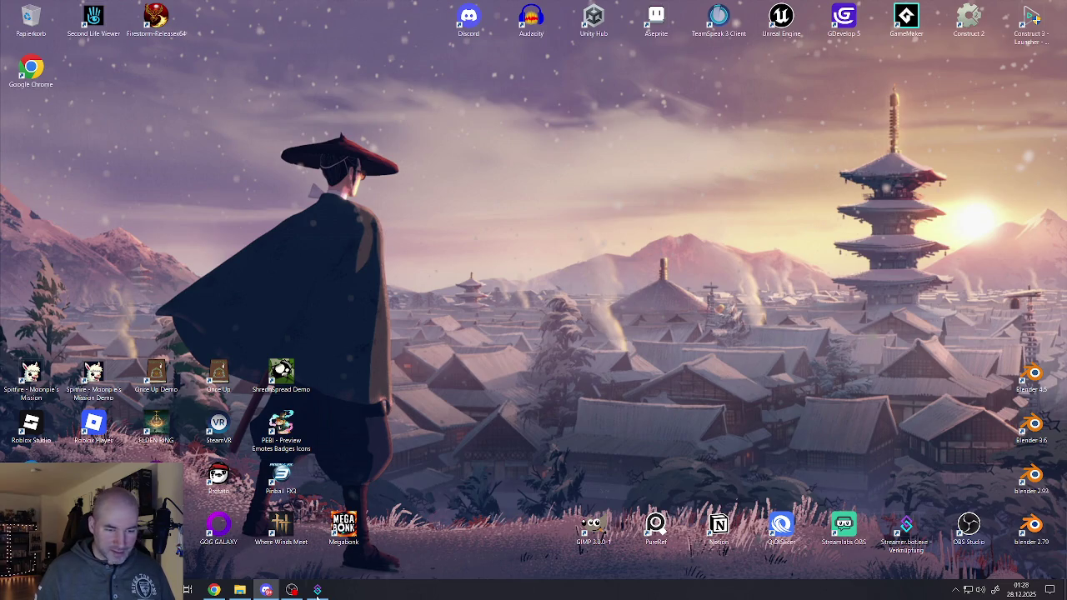
Step: Open File Explorer and navigate to D:\Blender\RenterRally
click(239, 590)
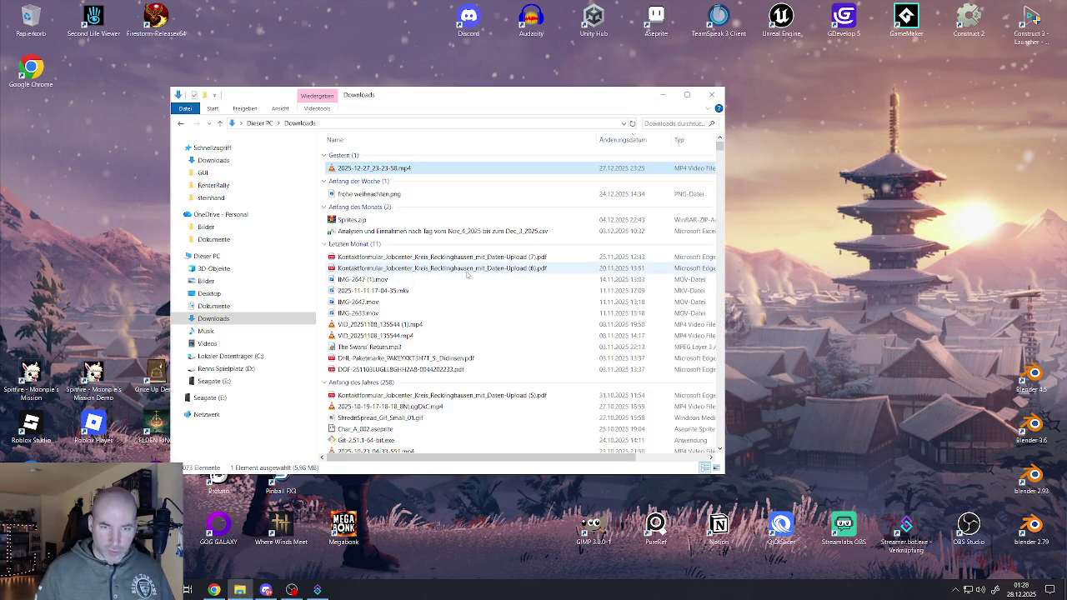
click(225, 368)
double_click(349, 177)
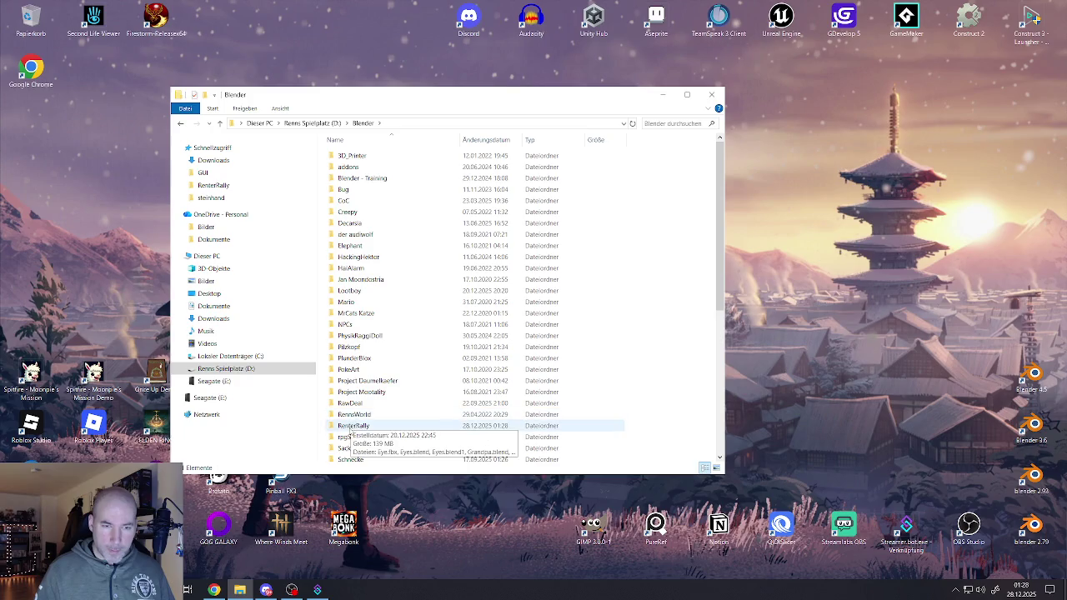
double_click(353, 424)
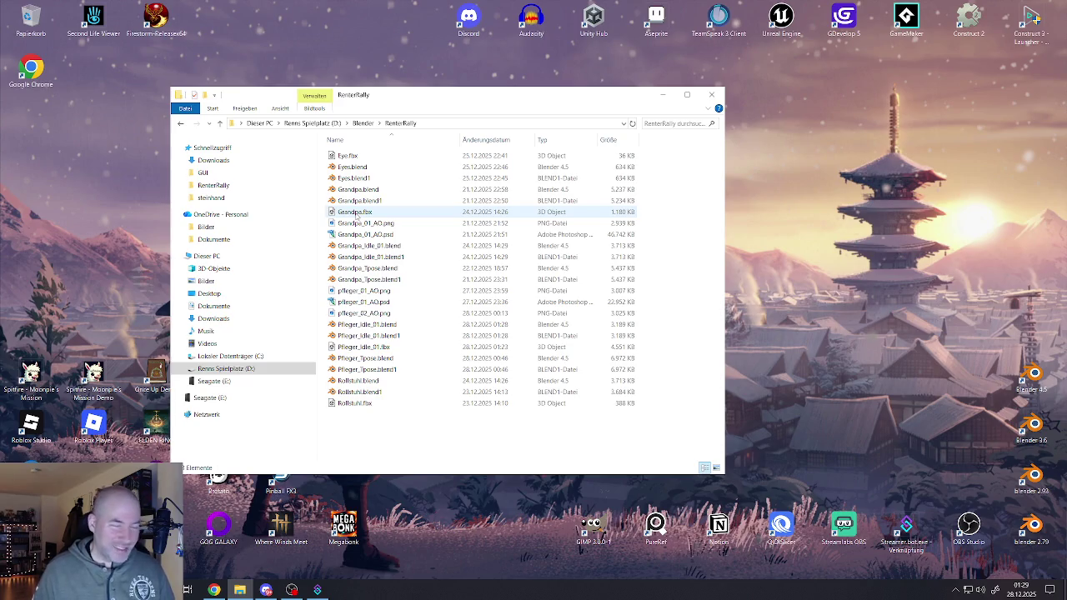
click(362, 350)
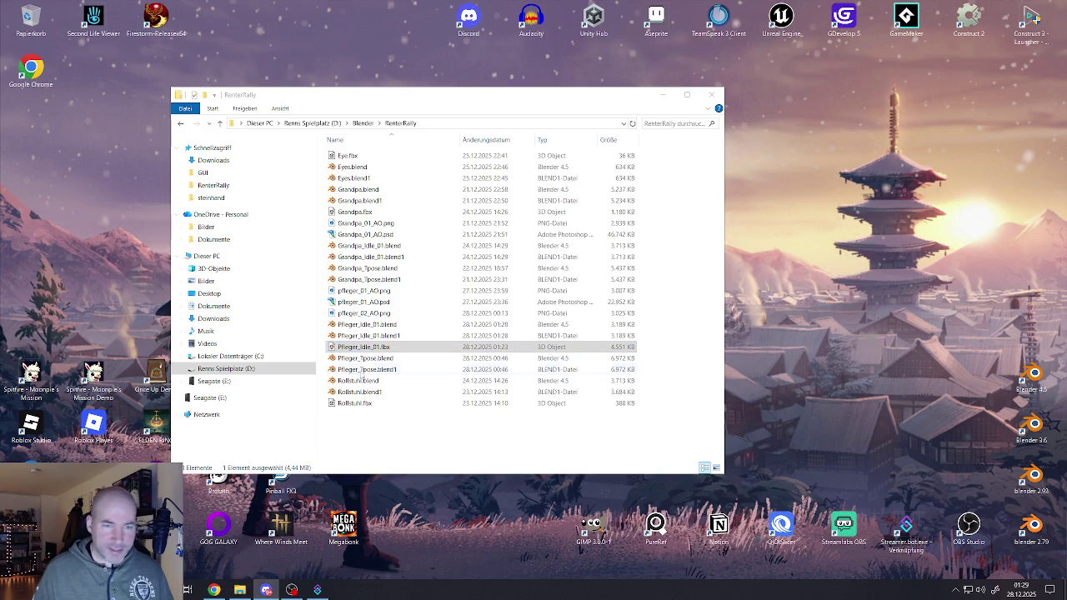
click(365, 314)
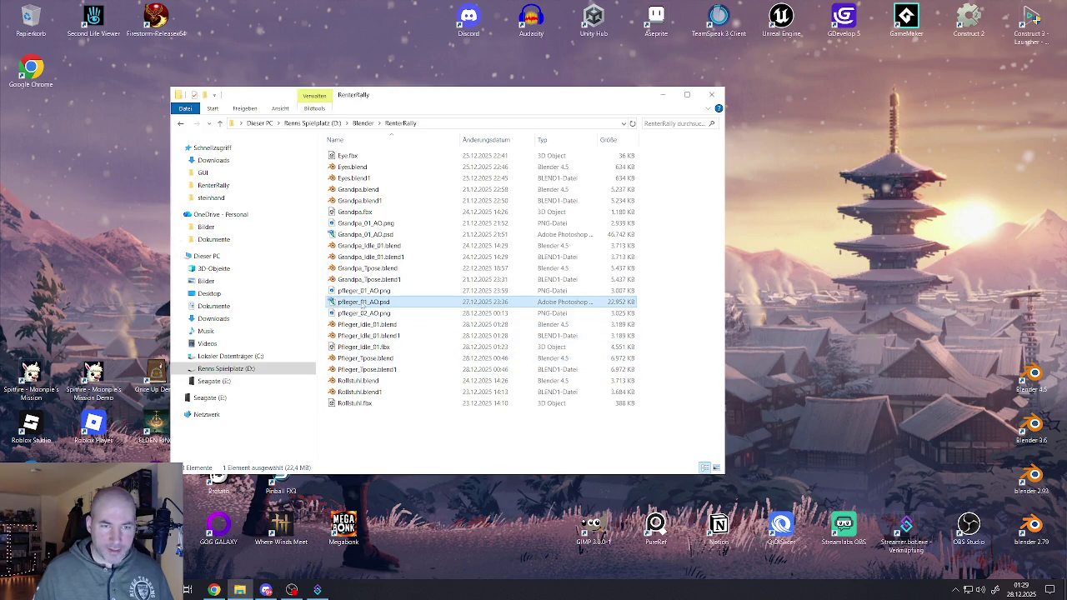
drag(365, 315, 238, 332)
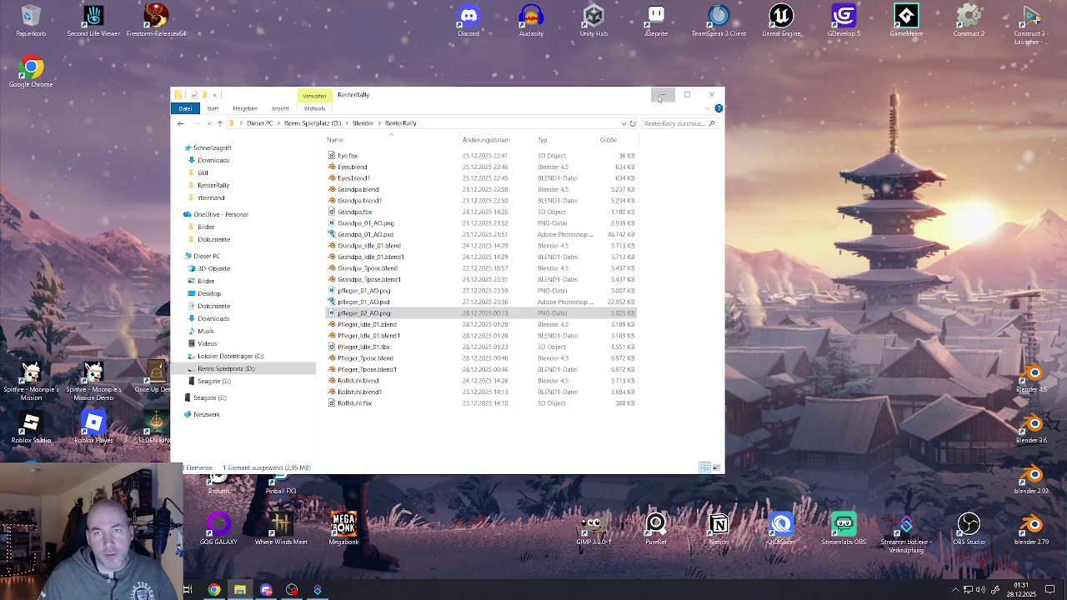
Step: Close the RenterRally Explorer window and launch Blender 4.5 from the desktop
click(711, 94)
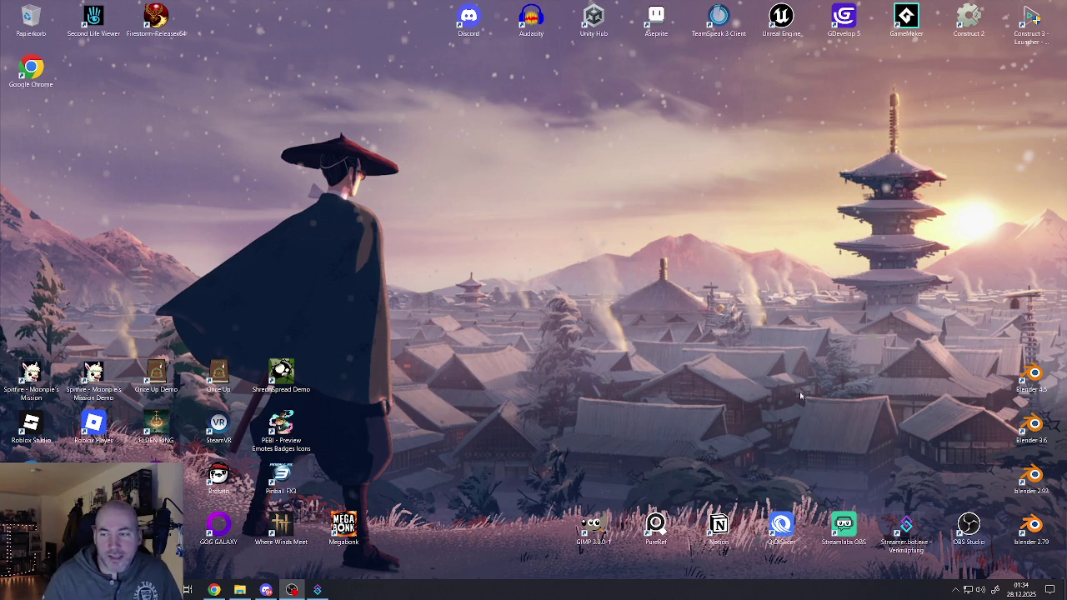
double_click(1031, 377)
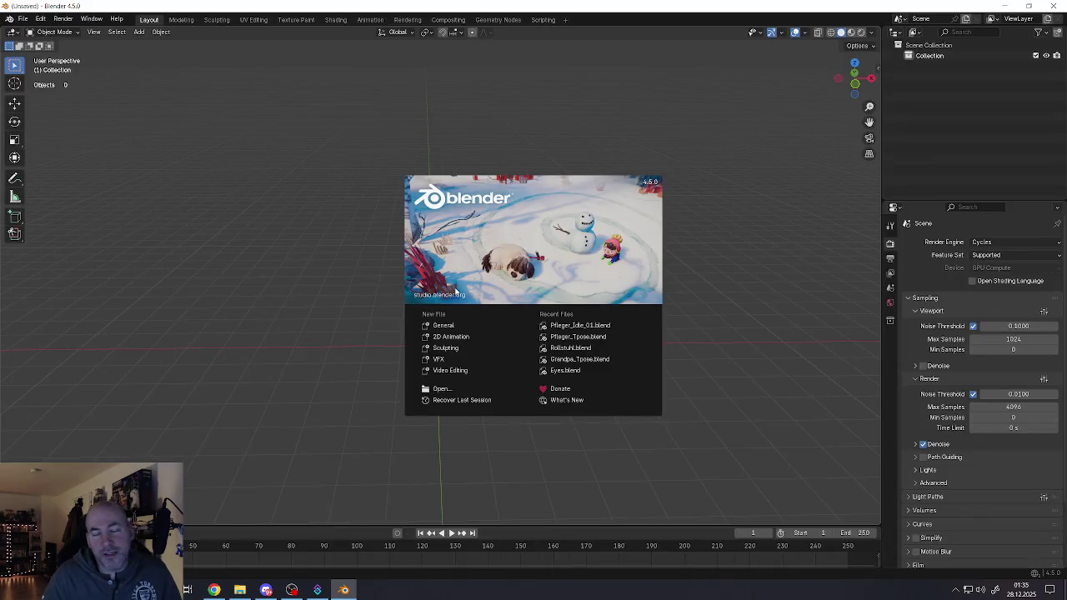
Step: Dismiss the splash, open recent file Pfleger_Idle_01.blend, and select eye Cube.015
click(272, 219)
click(23, 18)
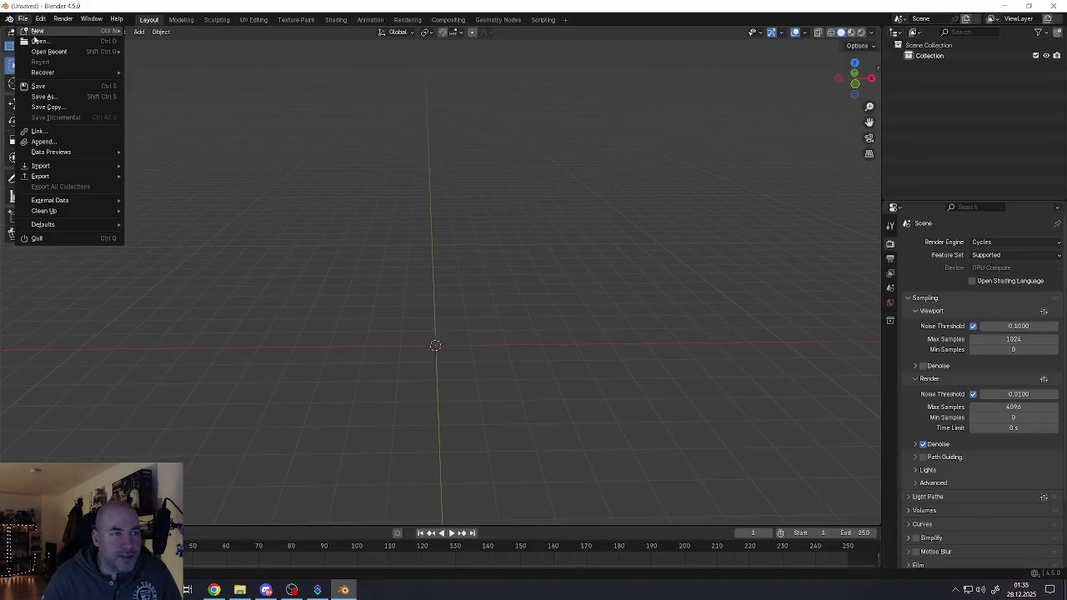
click(176, 52)
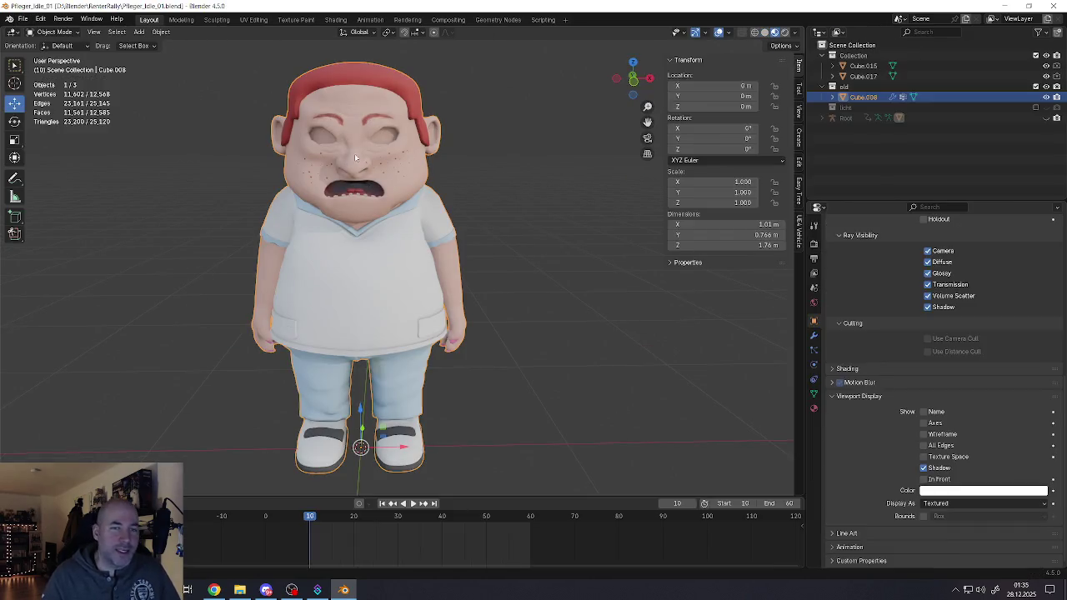
scroll(221, 190, down, 5)
click(159, 186)
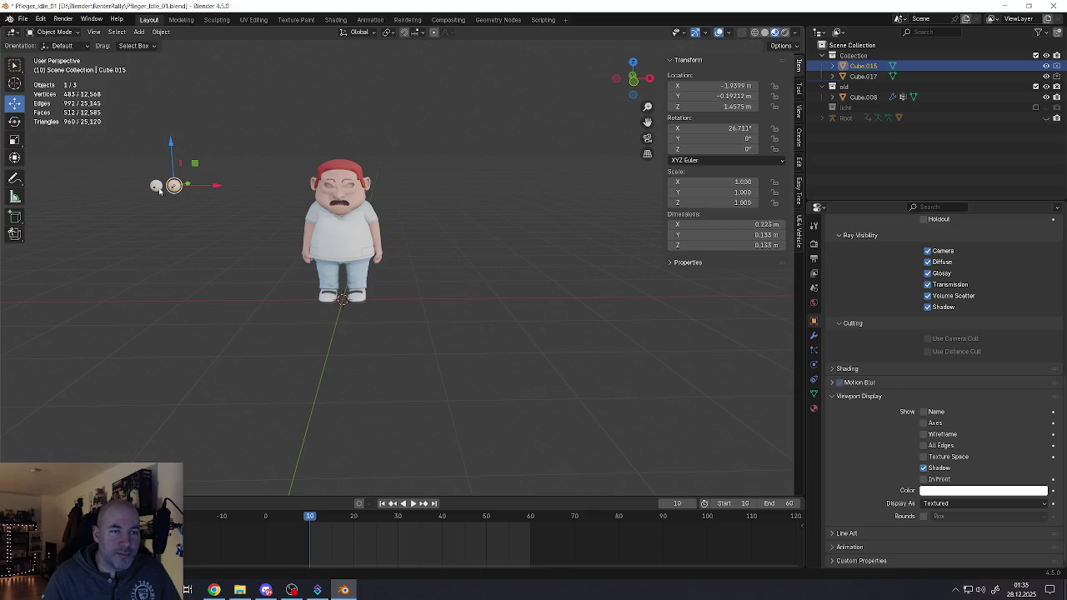
Step: Select both eyeballs (Cube.015 and Cube.017) and move them along X onto the face
shift+click(157, 187)
key(g)
key(x)
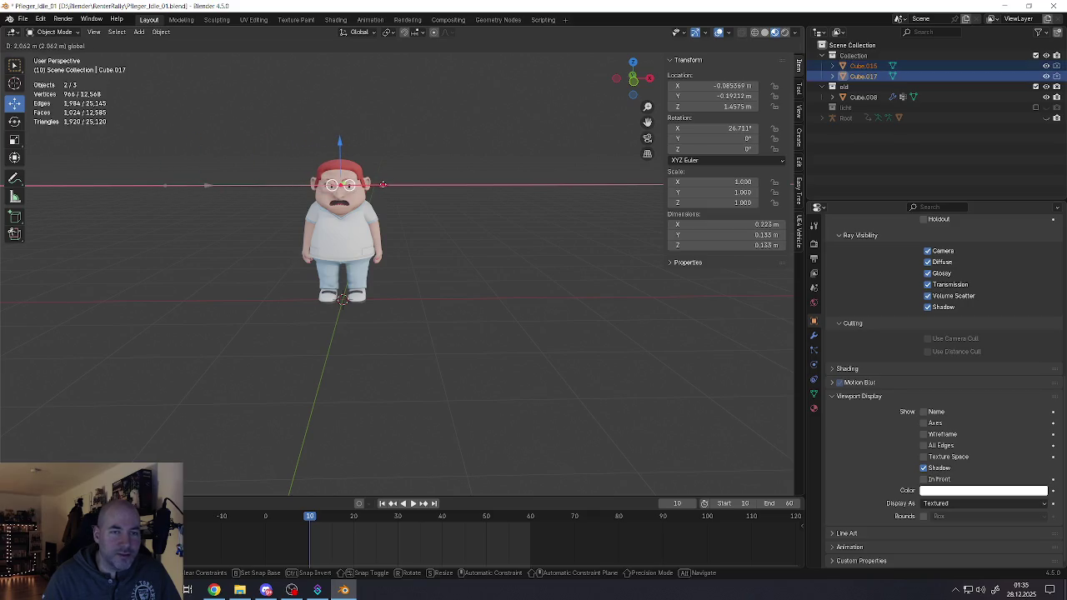
click(346, 177)
scroll(347, 176, up, 7)
Step: Nudge both eyes along X twice more until they sit centred in the sockets
key(g)
key(x)
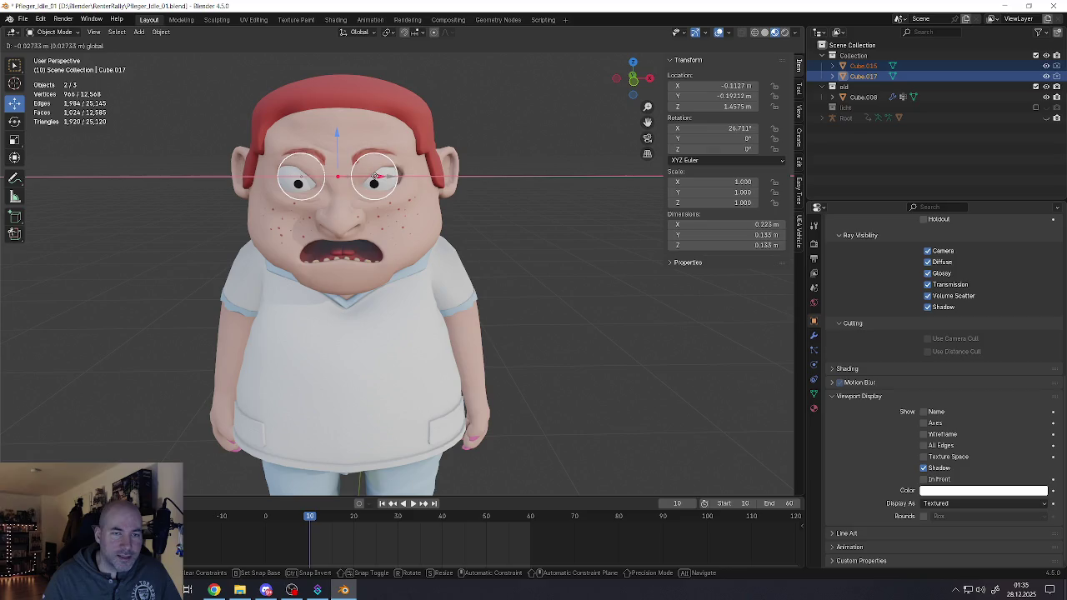
click(352, 194)
scroll(351, 194, up, 3)
middle_drag(352, 194, 360, 174)
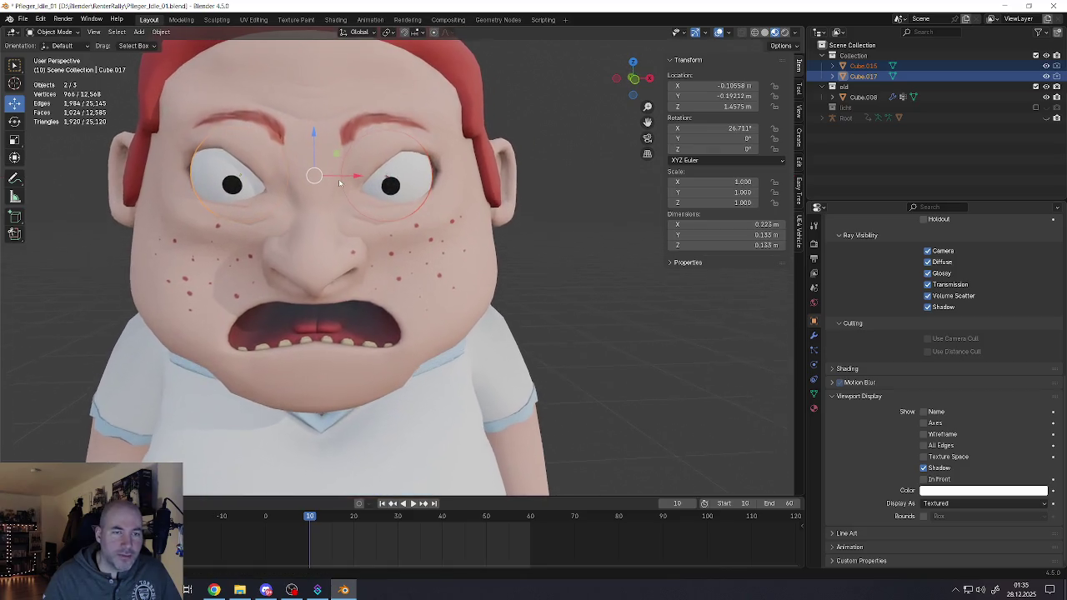
key(g)
key(x)
click(363, 174)
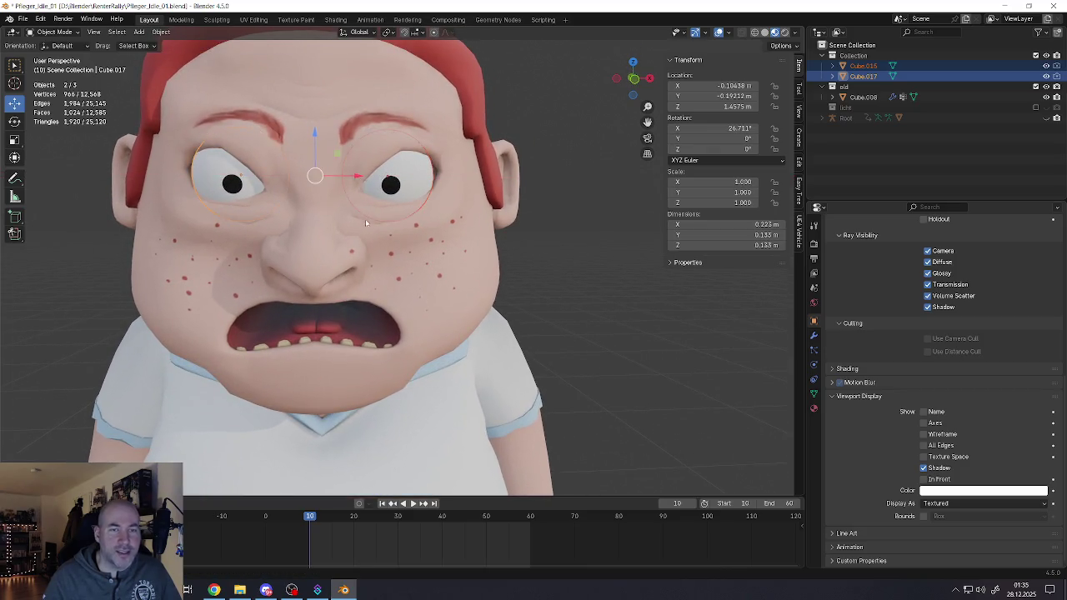
scroll(365, 215, down, 5)
Step: Orbit and zoom around the character, then select one eyeball
mouse_move(365, 215)
middle_down()
mouse_move(388, 213)
mouse_move(336, 221)
mouse_move(375, 205)
mouse_move(337, 234)
mouse_move(471, 225)
mouse_move(364, 185)
mouse_move(343, 190)
mouse_move(438, 192)
middle_up()
scroll(388, 212, up, 3)
scroll(410, 215, down, 1)
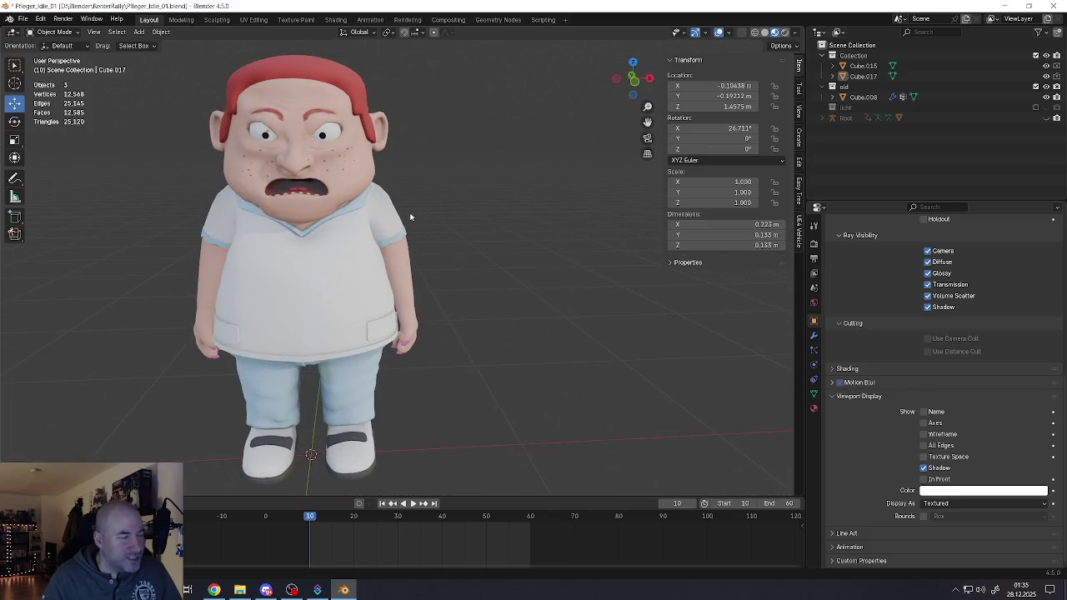
scroll(409, 215, down, 4)
scroll(410, 218, down, 5)
mouse_move(410, 218)
middle_down()
mouse_move(557, 250)
mouse_move(543, 267)
mouse_move(320, 270)
mouse_move(329, 283)
mouse_move(432, 260)
mouse_move(348, 255)
mouse_move(405, 248)
middle_up()
scroll(328, 282, up, 2)
scroll(329, 282, up, 3)
scroll(328, 282, up, 2)
click(413, 184)
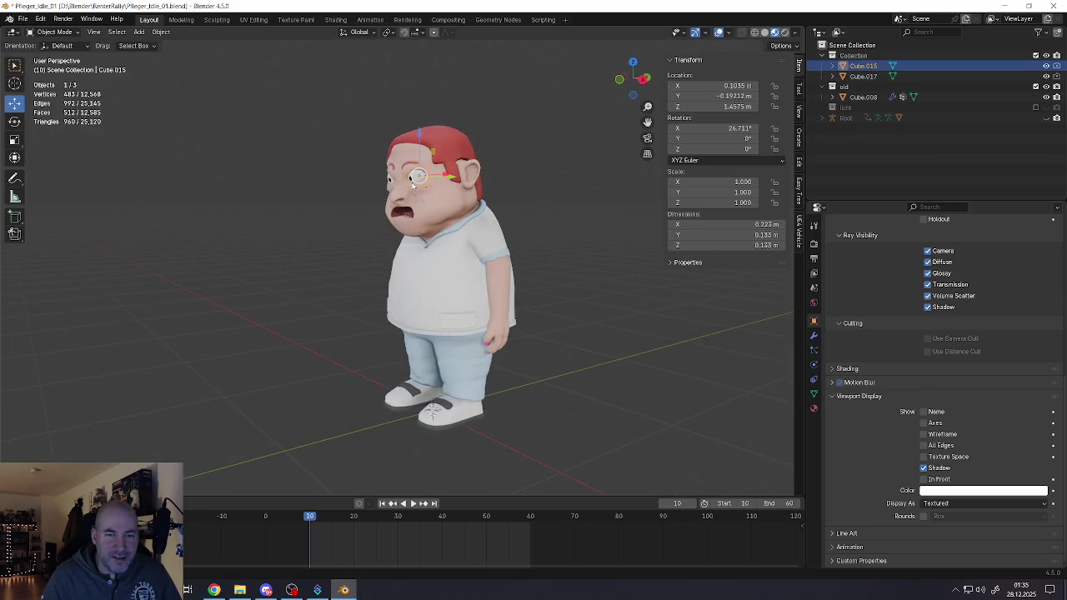
Step: With the Rotate tool, trackball-rotate the selected eyeball to change its gaze
scroll(413, 184, up, 5)
middle_drag(413, 184, 392, 191)
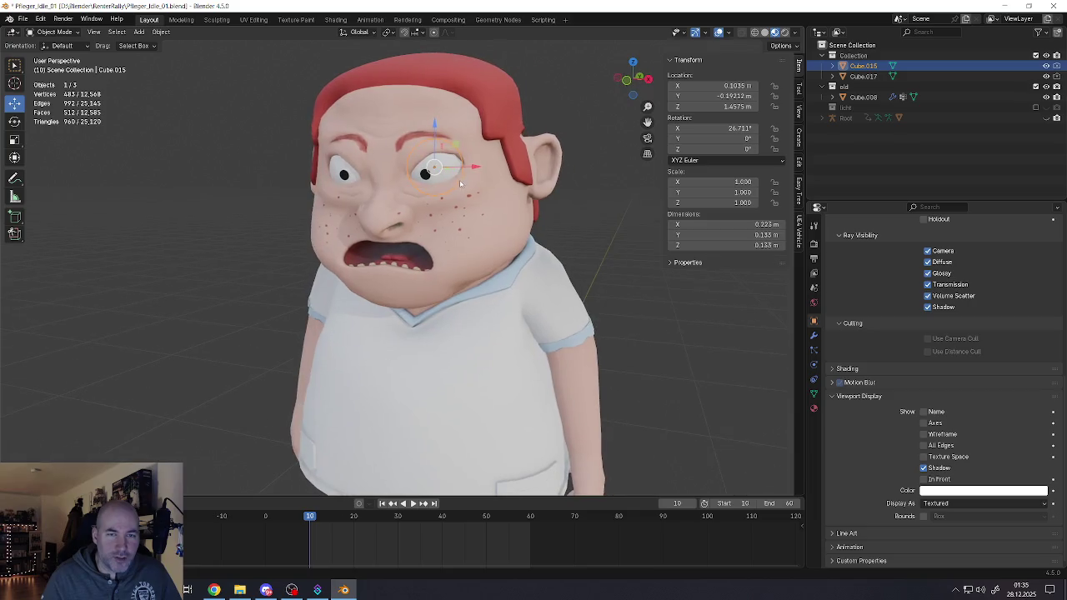
click(14, 121)
drag(429, 172, 442, 163)
middle_drag(442, 166, 429, 191)
Step: Select the other eyeball and rotate it so its pupil shifts left
key(alt+a)
scroll(422, 224, down, 5)
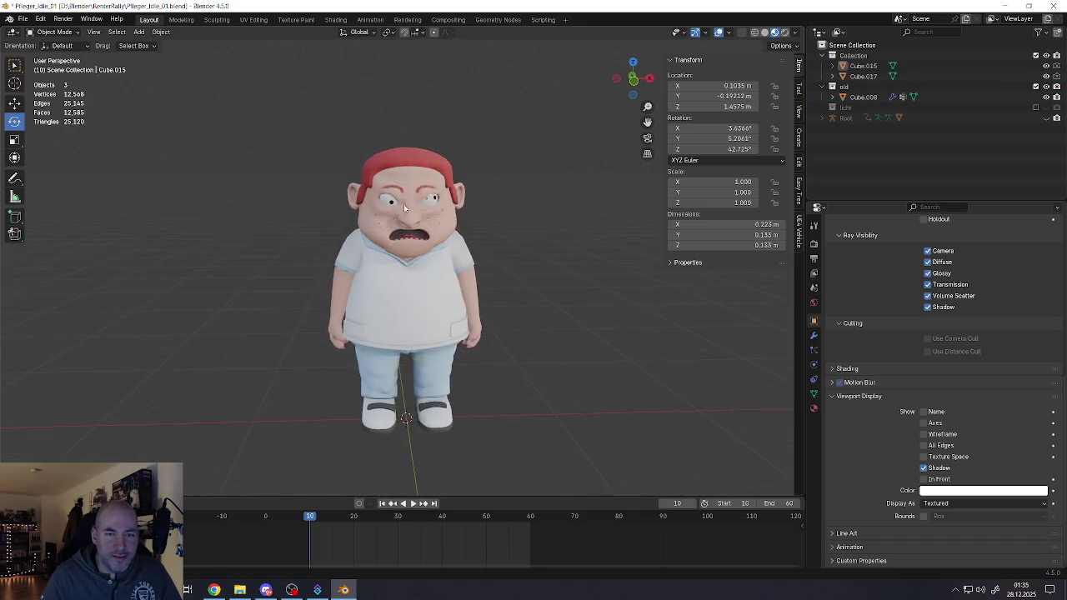
scroll(404, 204, up, 5)
click(381, 198)
mouse_move(386, 198)
mouse_down()
mouse_move(376, 185)
mouse_move(377, 200)
mouse_up()
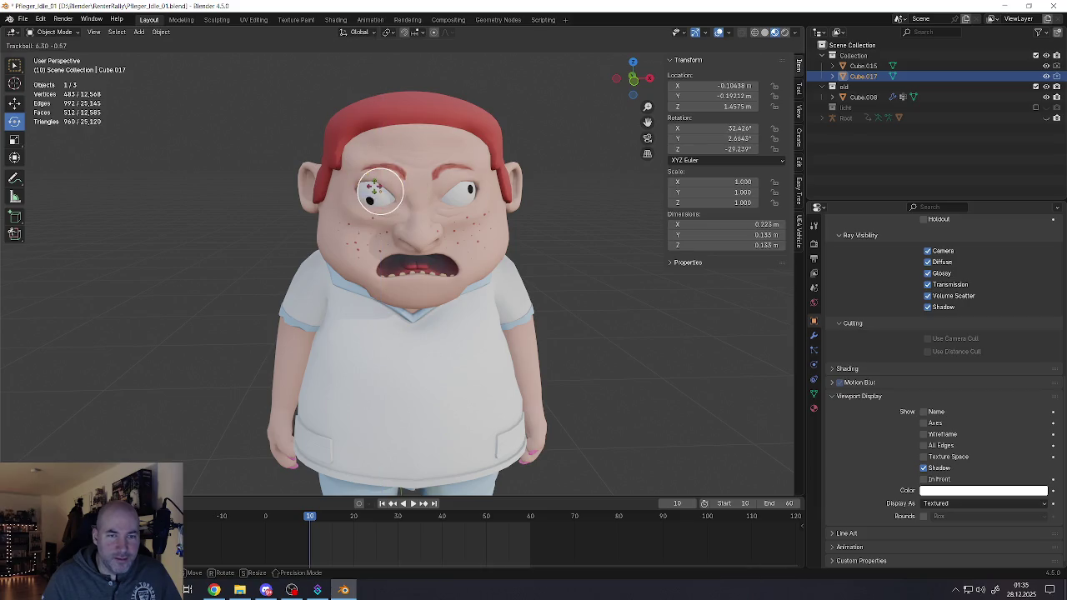
key(alt+a)
scroll(449, 296, down, 5)
scroll(449, 296, up, 1)
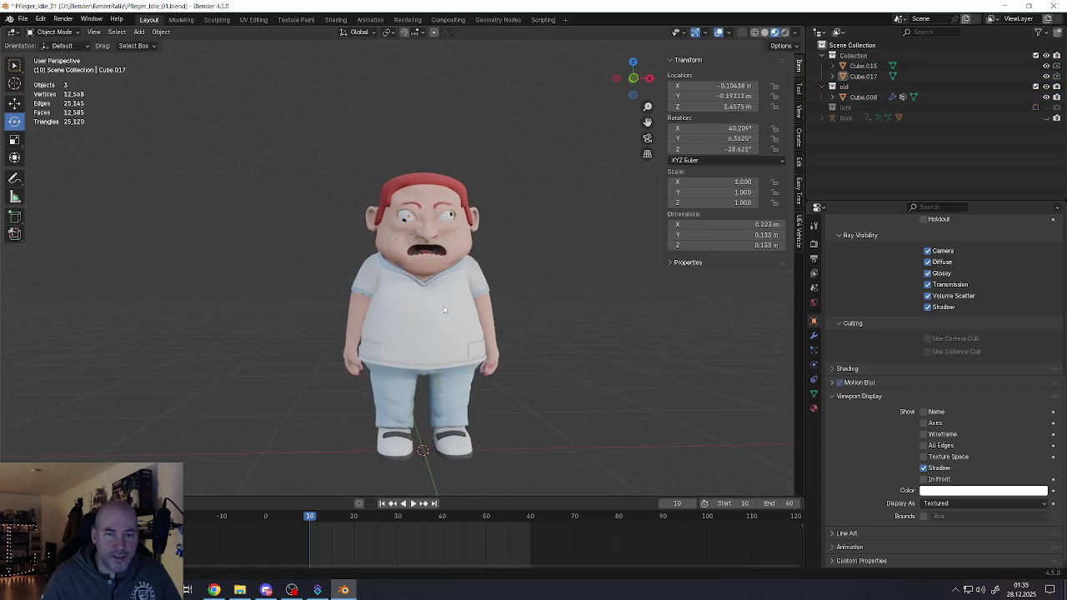
scroll(446, 300, up, 1)
scroll(444, 304, up, 1)
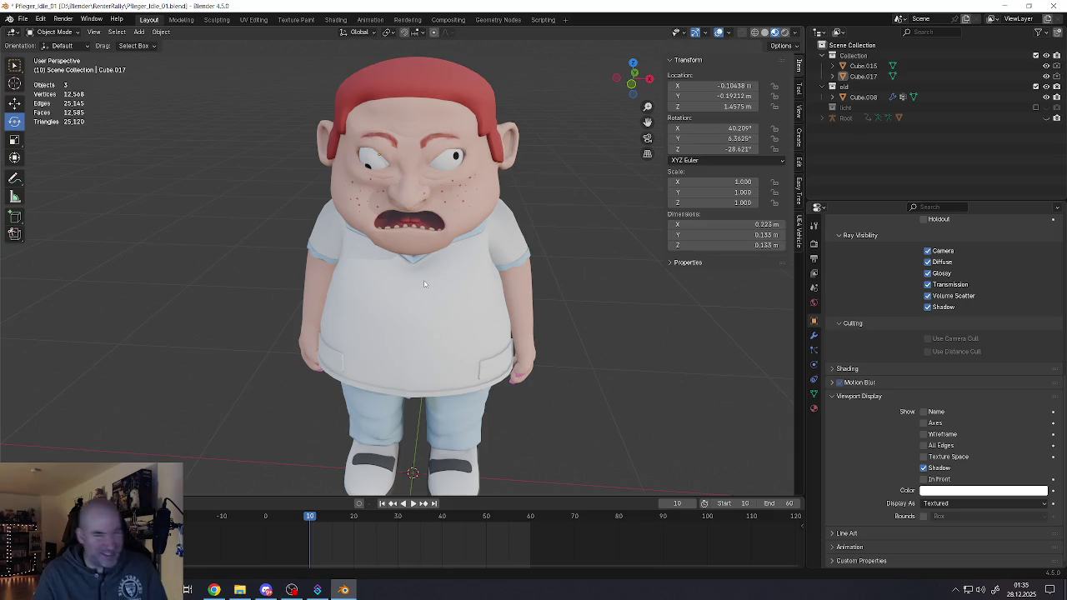
Step: Undo the eye edits, then select the body and play the idle animation
key(ctrl+z)
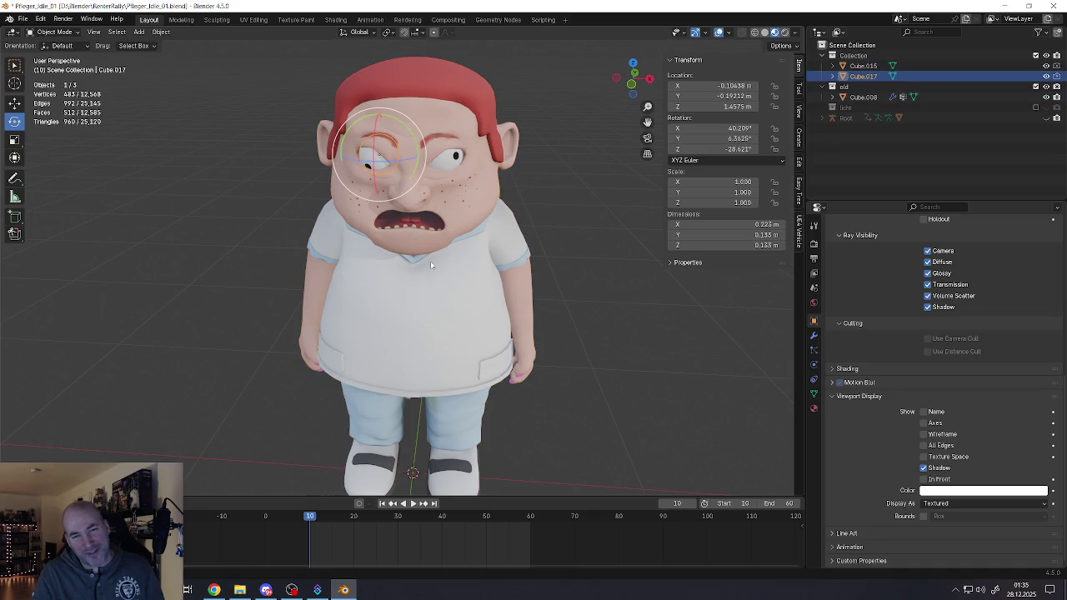
key(ctrl+z)
key(ctrl+z)
key(ctrl+z)
key(ctrl+z)
key(ctrl+z)
scroll(430, 261, down, 5)
scroll(437, 320, up, 5)
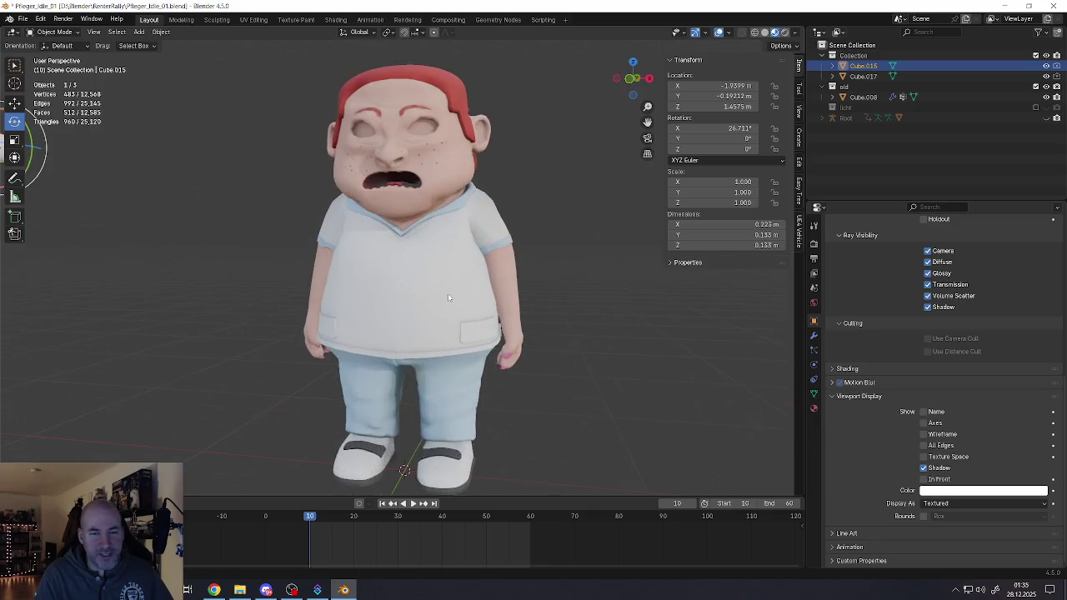
click(447, 293)
click(414, 503)
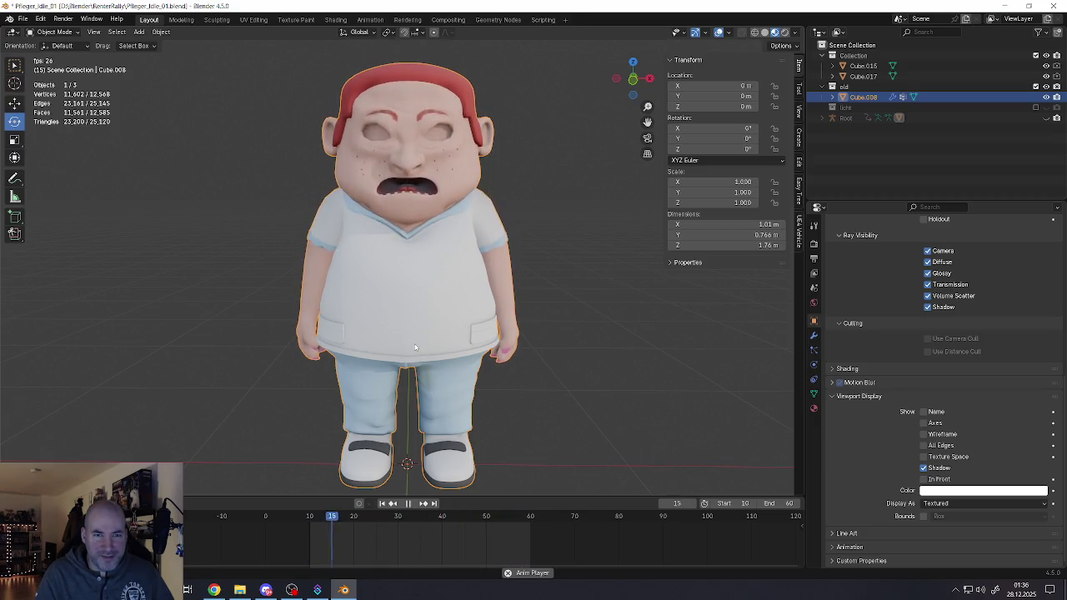
Step: Orbit during playback, stop the idle animation at frame 15, and close the Blender window
mouse_move(415, 348)
middle_down()
mouse_move(479, 302)
mouse_move(439, 289)
middle_up()
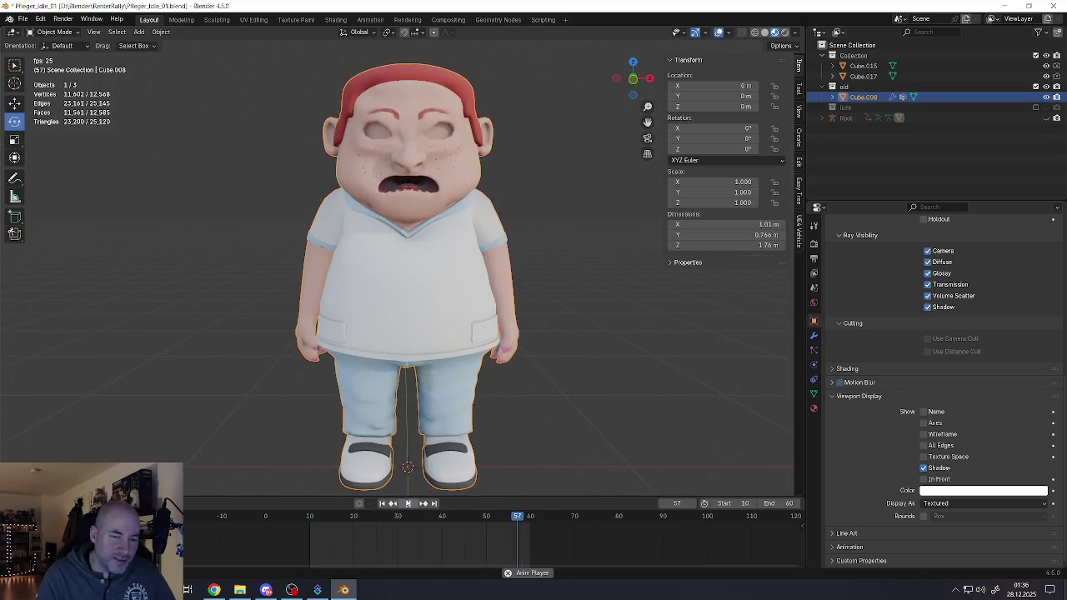
click(408, 503)
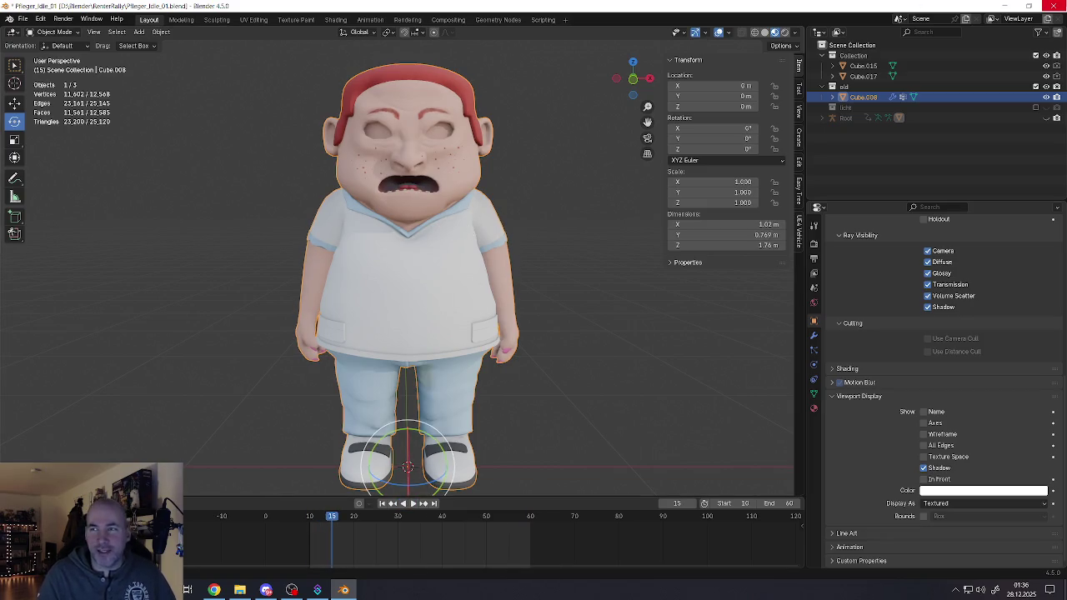
click(1060, 6)
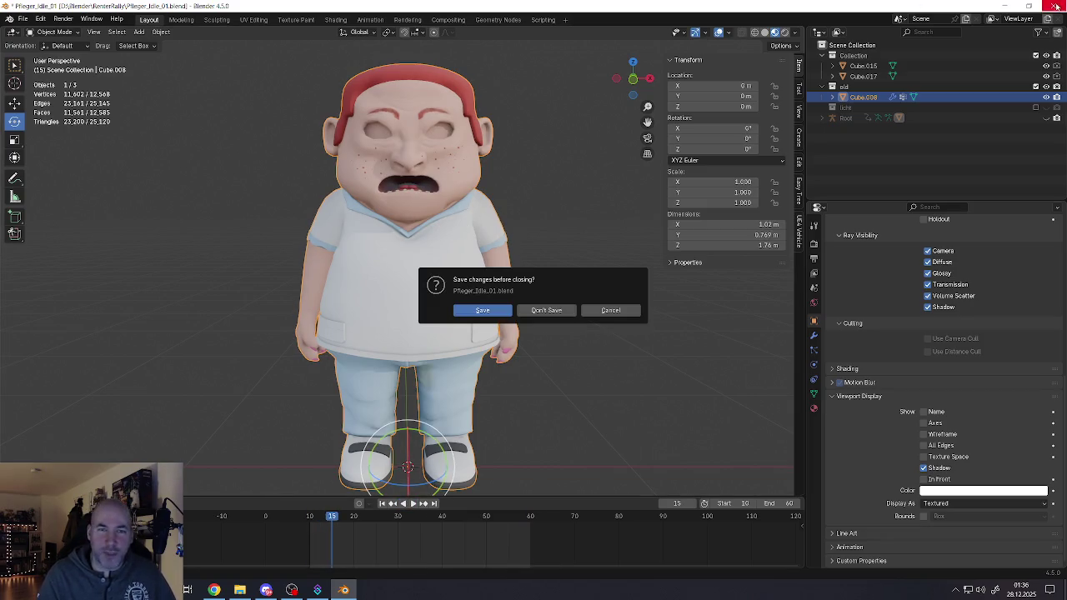
Step: Choose Don't Save to discard changes to Pfleger_Idle_01.blend
click(551, 310)
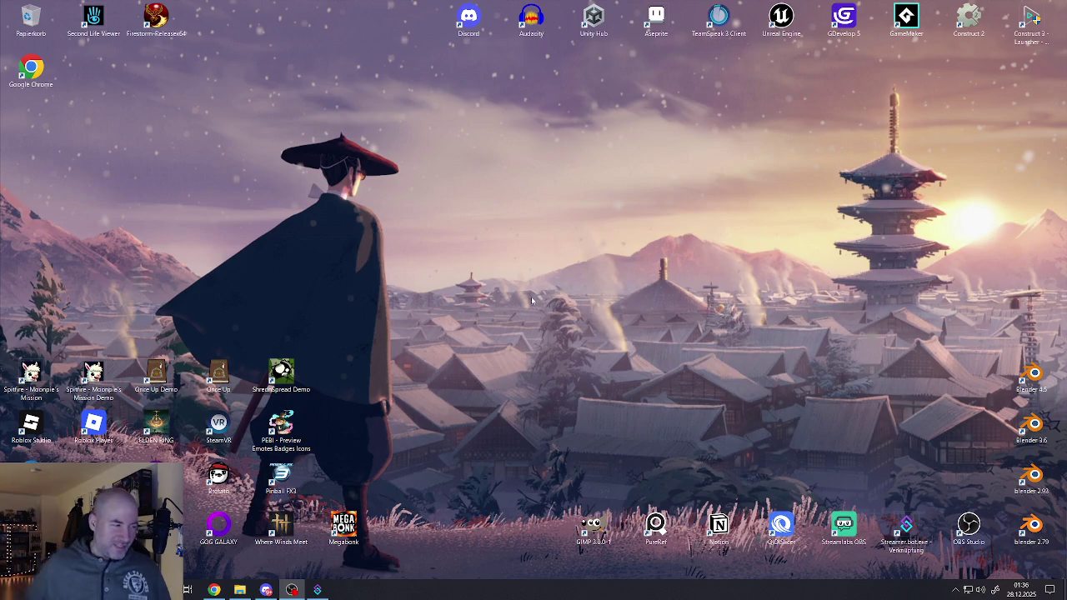
Step: Relaunch Blender, open Pfleger_Idle_01.blend from recent files, and orbit to a three-quarter face view
double_click(1032, 375)
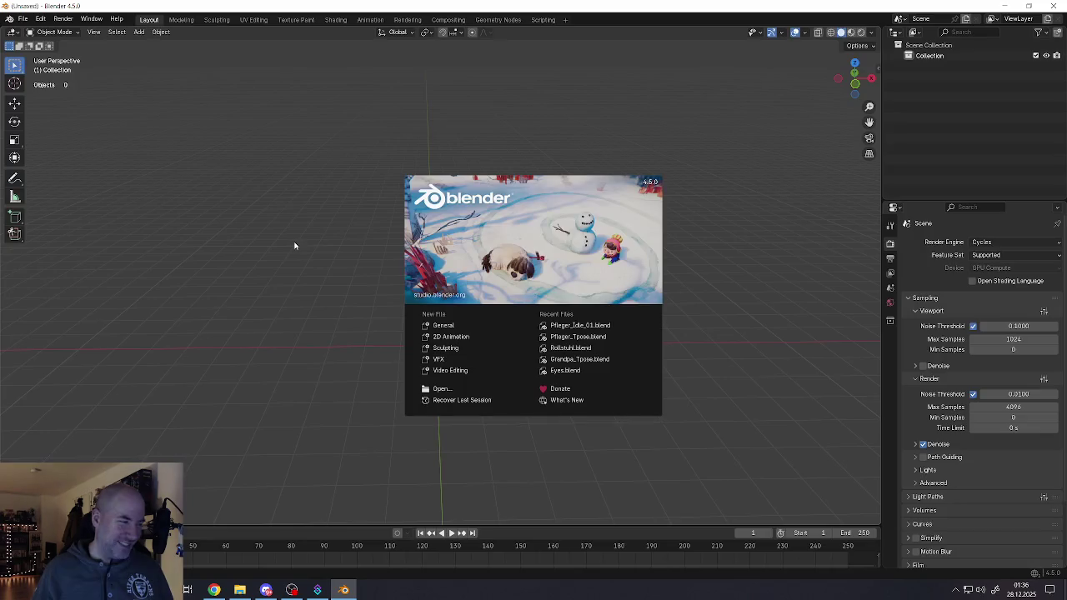
click(295, 243)
click(22, 19)
mouse_move(49, 52)
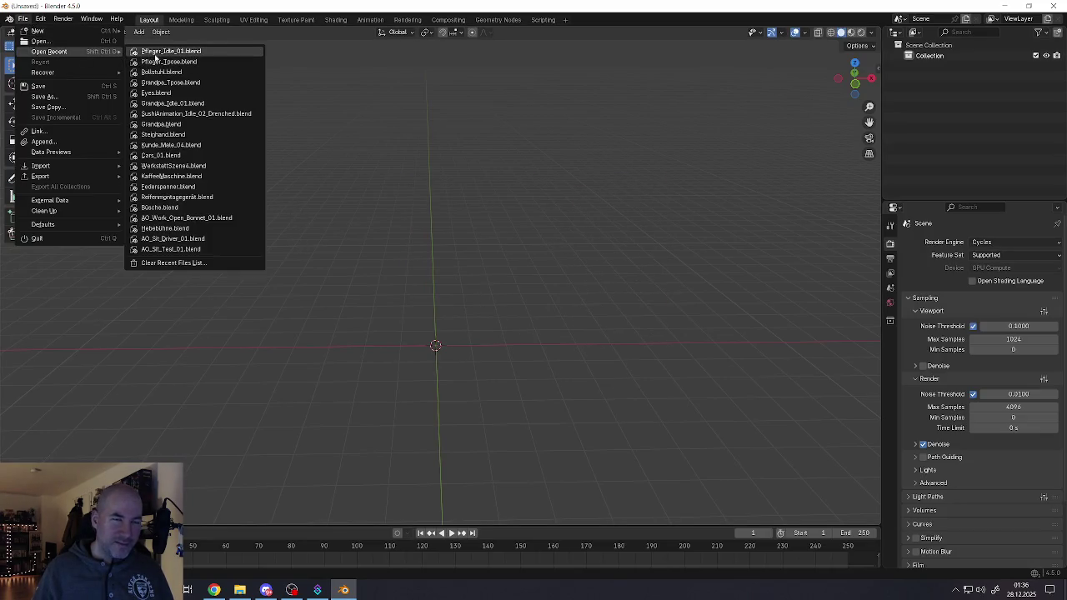
click(155, 56)
scroll(329, 161, up, 5)
scroll(343, 172, up, 2)
mouse_move(343, 172)
middle_down()
mouse_move(391, 179)
mouse_move(376, 170)
mouse_move(406, 264)
middle_up()
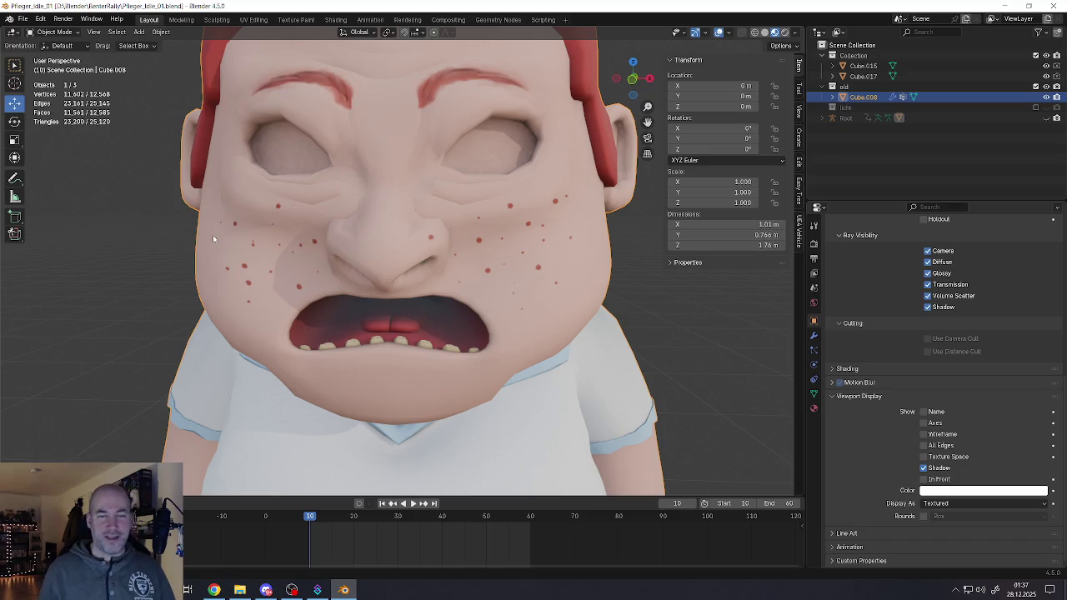
Step: Orbit and zoom to inspect the nurse's head from the side, including the ear
mouse_move(317, 258)
middle_down()
mouse_move(269, 259)
mouse_move(313, 265)
mouse_move(325, 285)
middle_up()
scroll(313, 267, down, 5)
scroll(325, 287, down, 2)
scroll(324, 308, down, 3)
scroll(324, 309, up, 3)
scroll(321, 321, down, 3)
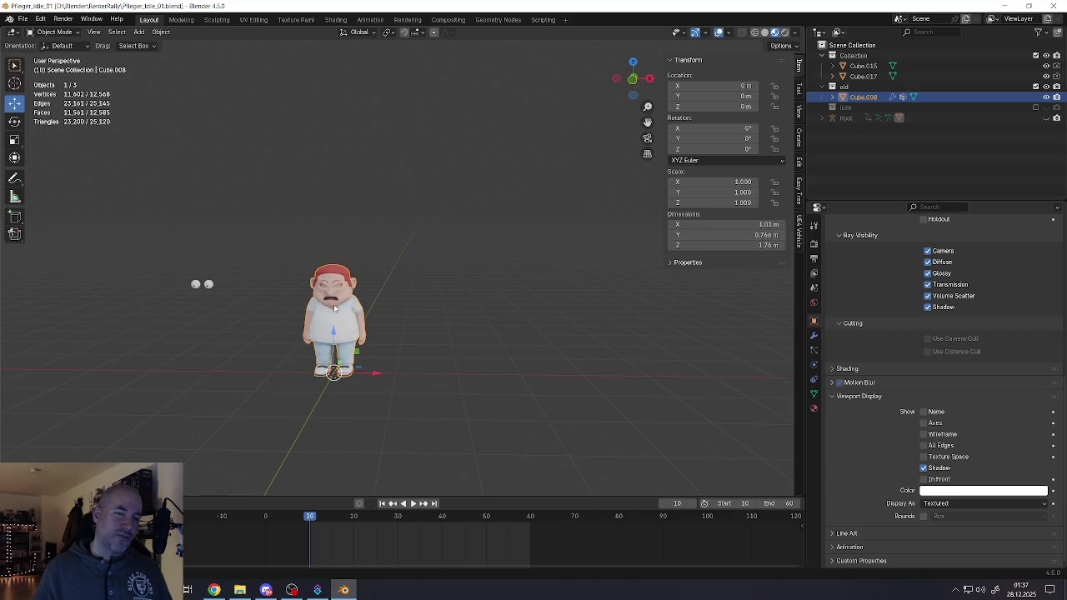
scroll(333, 308, up, 3)
scroll(332, 300, up, 4)
mouse_move(333, 296)
middle_down()
mouse_move(367, 275)
mouse_move(338, 250)
mouse_move(361, 241)
middle_up()
scroll(359, 201, up, 5)
scroll(338, 220, down, 1)
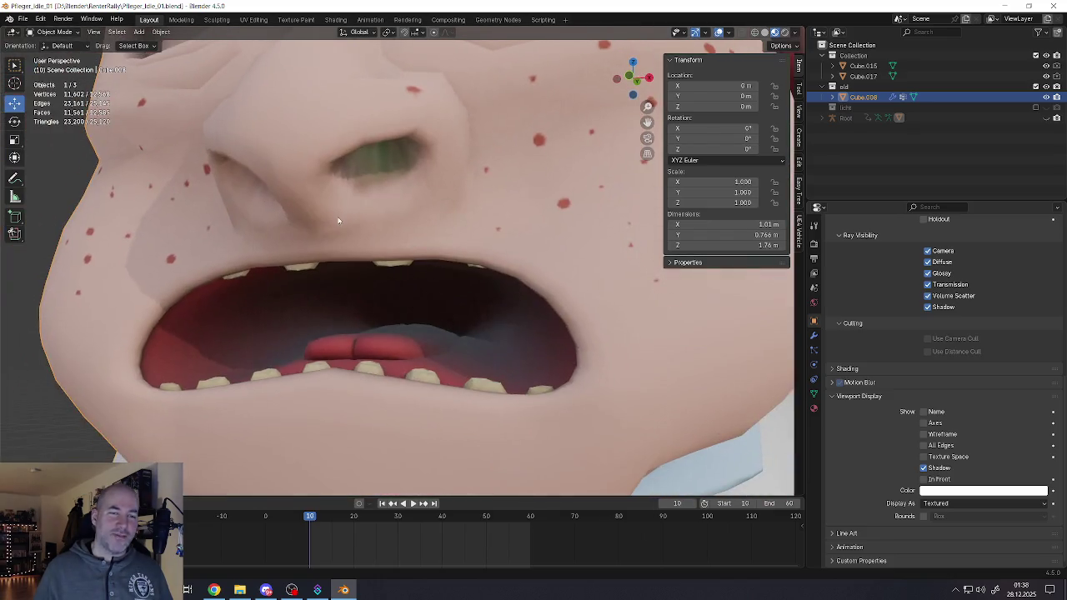
scroll(378, 186, down, 2)
scroll(384, 248, down, 4)
shift+middle_drag(421, 392, 421, 325)
Step: Swing through side, front and three-quarter views of the character, then close Blender
scroll(421, 334, up, 4)
scroll(421, 335, up, 4)
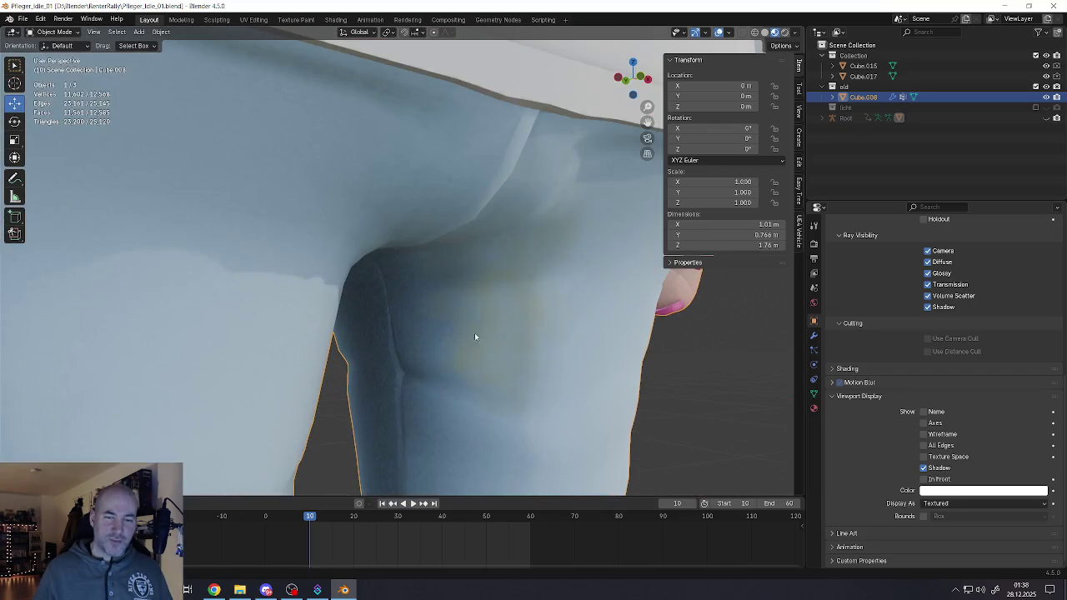
scroll(488, 250, down, 6)
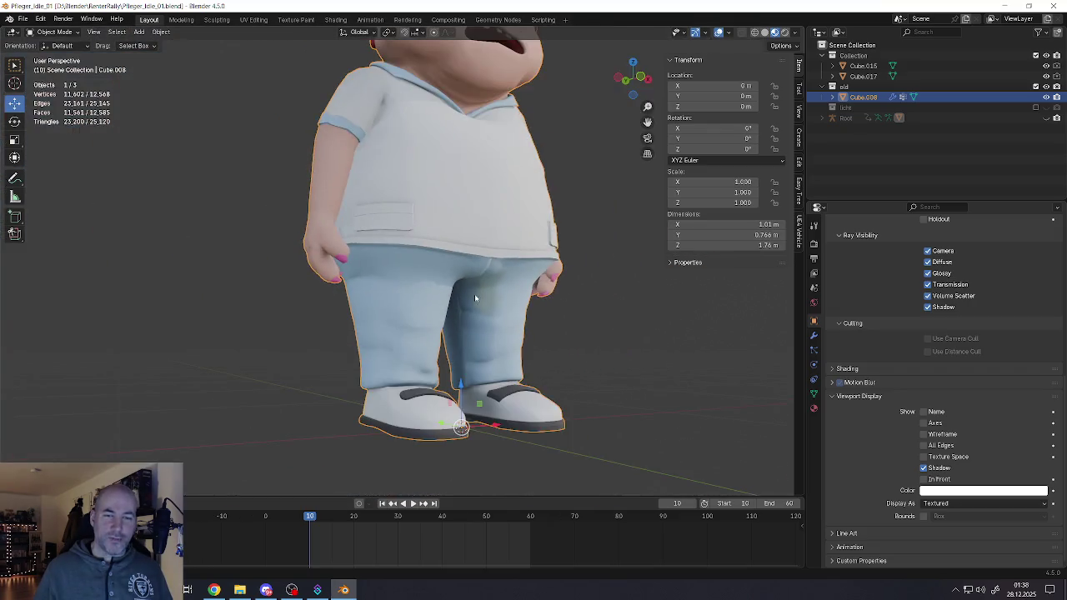
mouse_move(384, 267)
middle_down()
mouse_move(474, 281)
mouse_move(491, 294)
middle_up()
scroll(491, 293, up, 5)
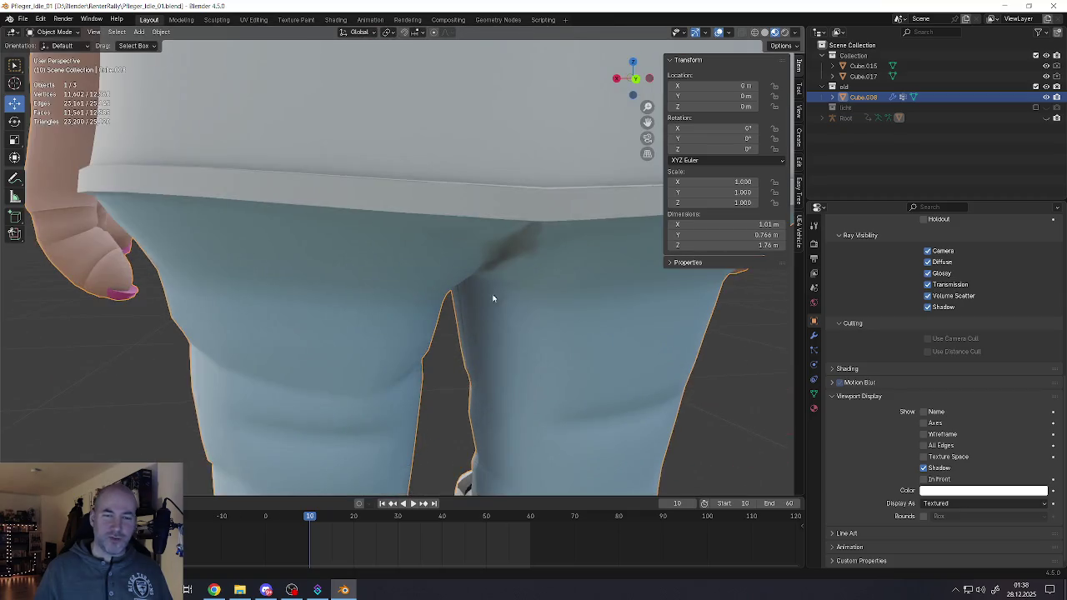
scroll(480, 275, up, 2)
scroll(451, 292, down, 8)
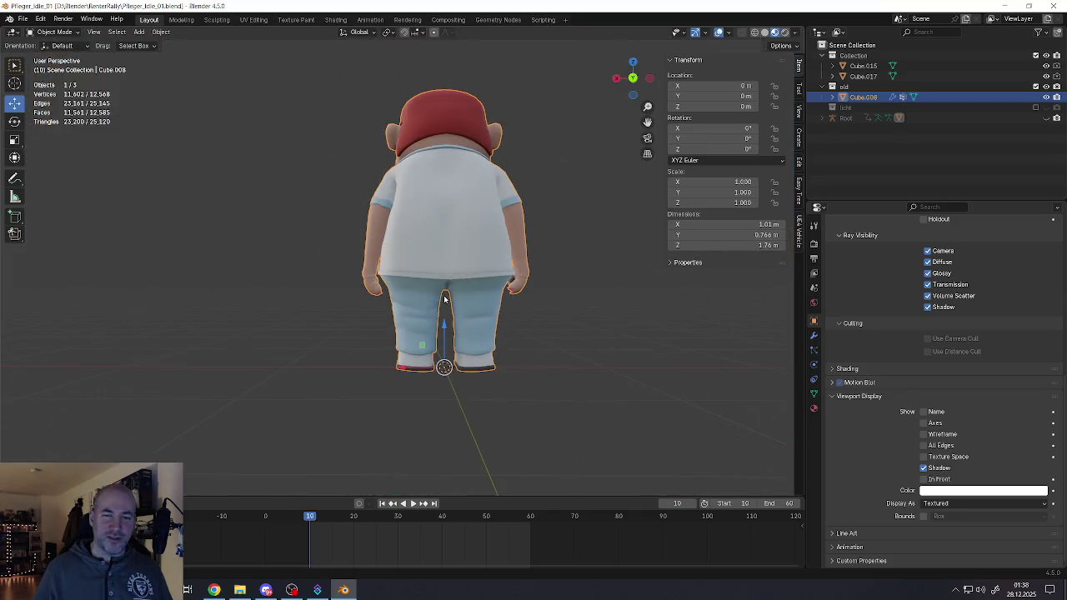
mouse_move(435, 280)
middle_down()
mouse_move(451, 275)
mouse_move(435, 271)
middle_up()
scroll(451, 275, up, 6)
scroll(558, 278, down, 6)
middle_drag(557, 278, 424, 284)
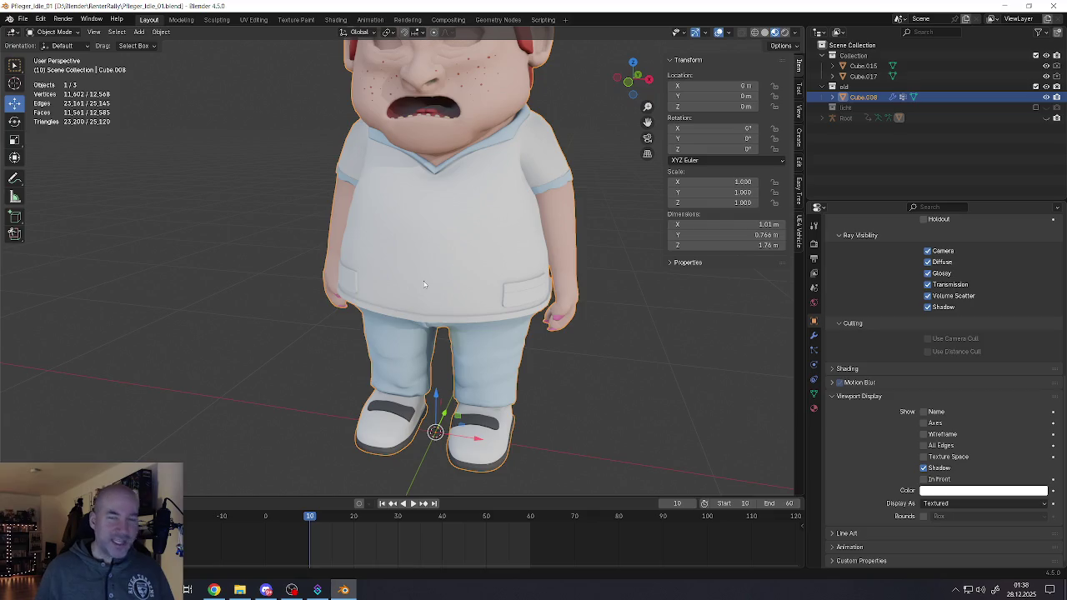
scroll(423, 297, down, 5)
mouse_move(423, 297)
middle_down()
mouse_move(346, 295)
mouse_move(452, 302)
mouse_move(400, 287)
mouse_move(520, 99)
middle_up()
scroll(452, 302, up, 3)
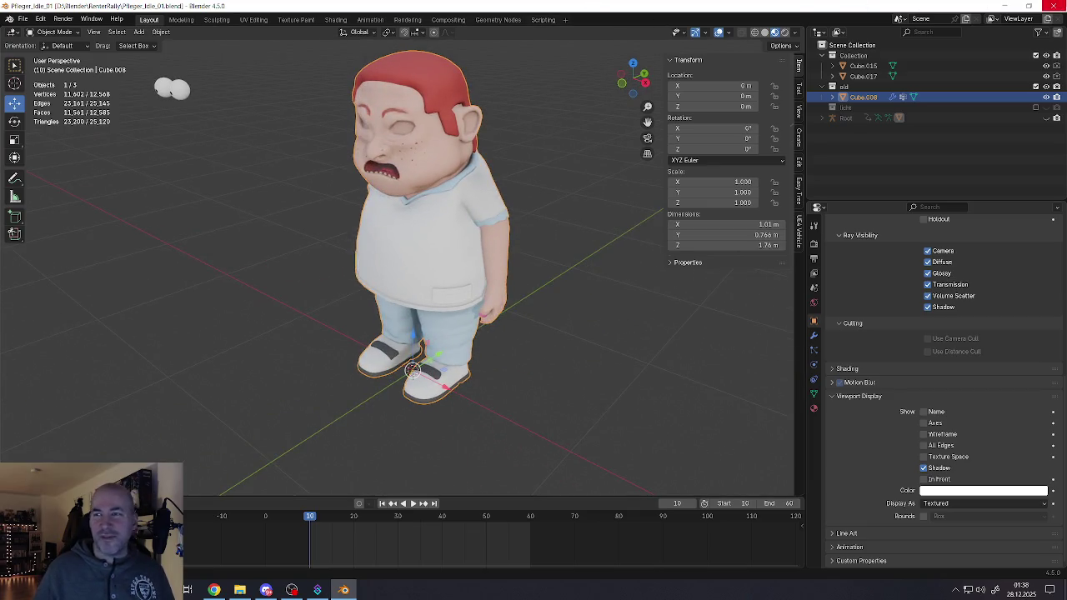
click(1051, 9)
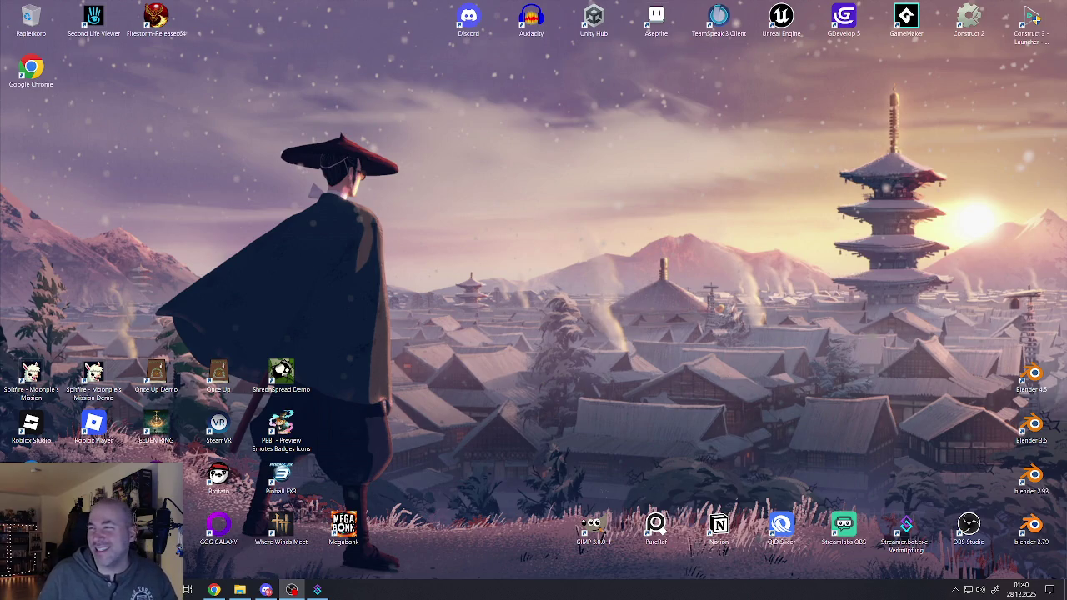
Step: Open Chrome to the Twitch home page and expand the followed-channels list twice
click(215, 591)
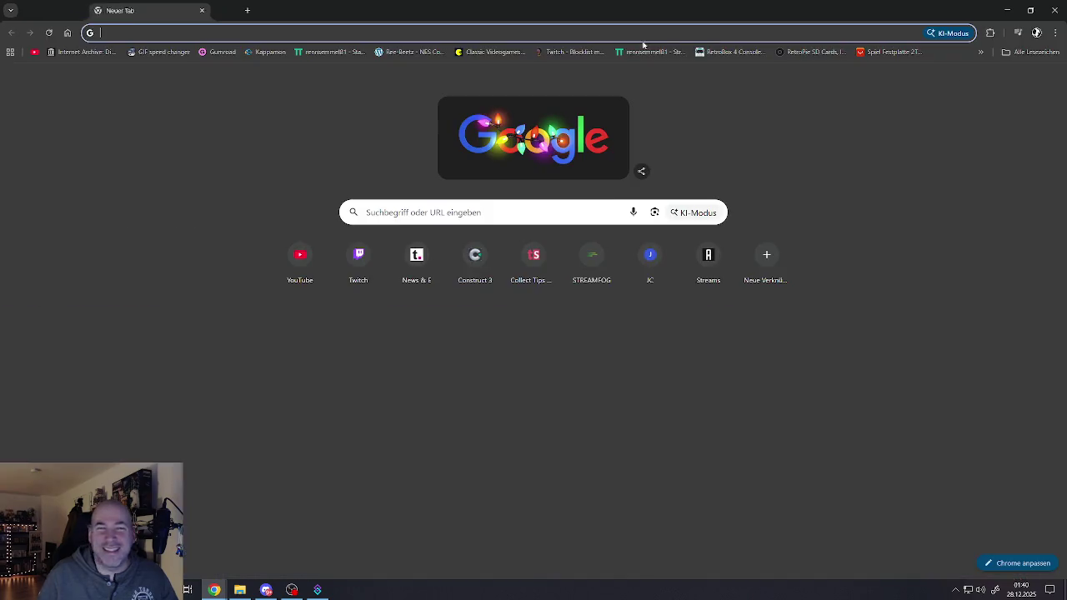
click(359, 263)
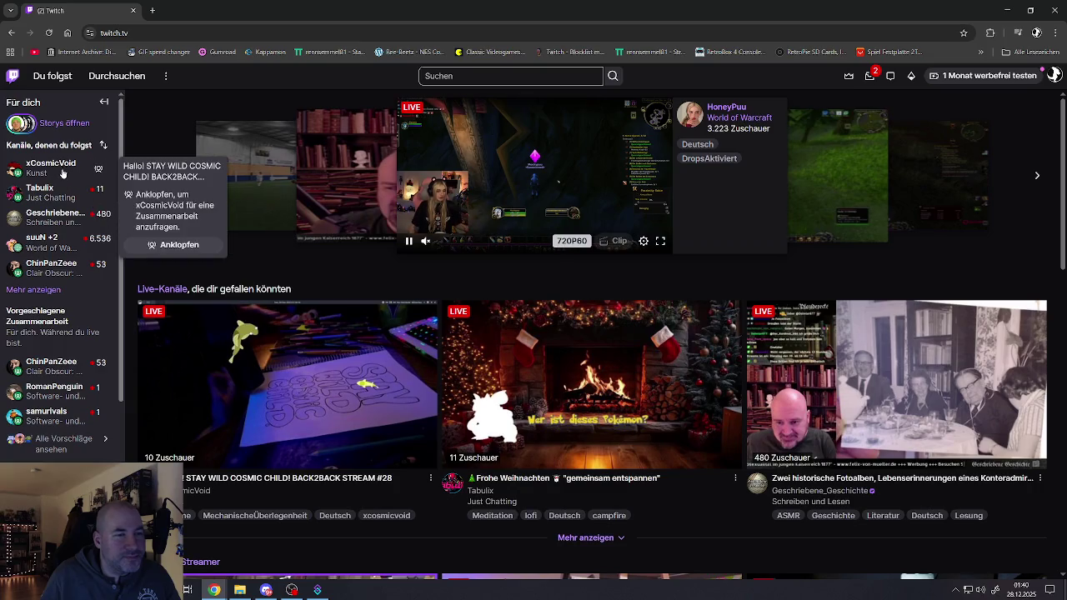
click(38, 290)
scroll(42, 317, down, 2)
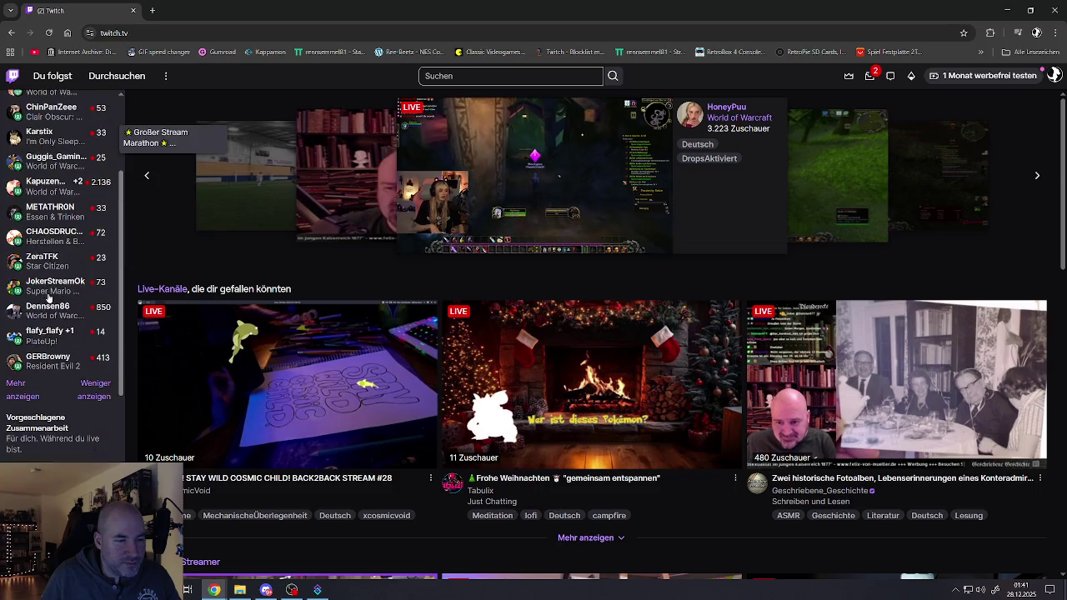
click(19, 386)
Step: Scroll through the home page's recommended live channels and Kreative Ideen art streams
scroll(42, 334, down, 2)
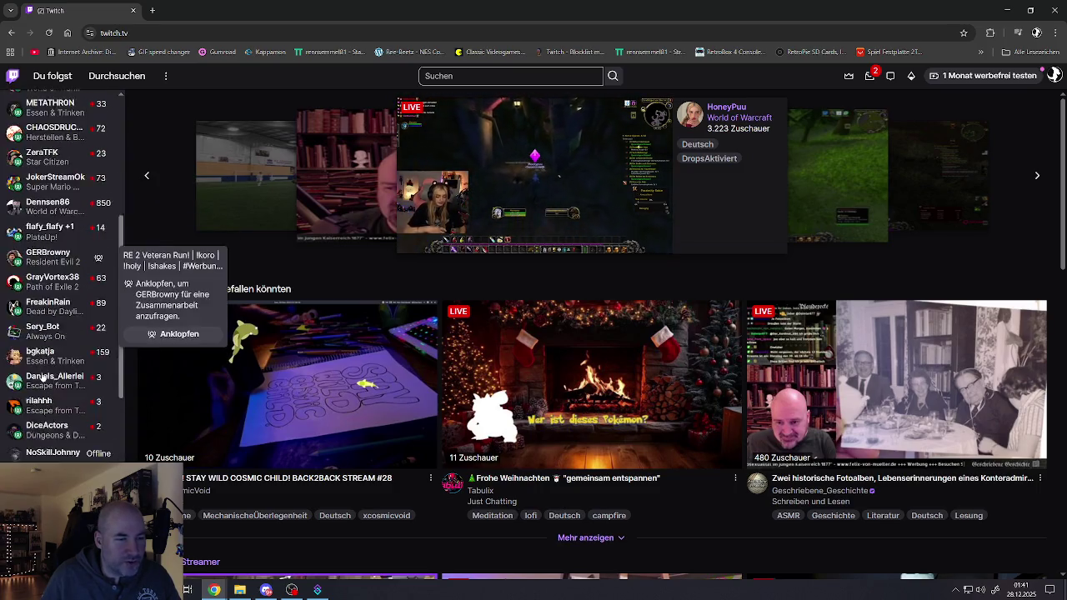
scroll(43, 298, up, 5)
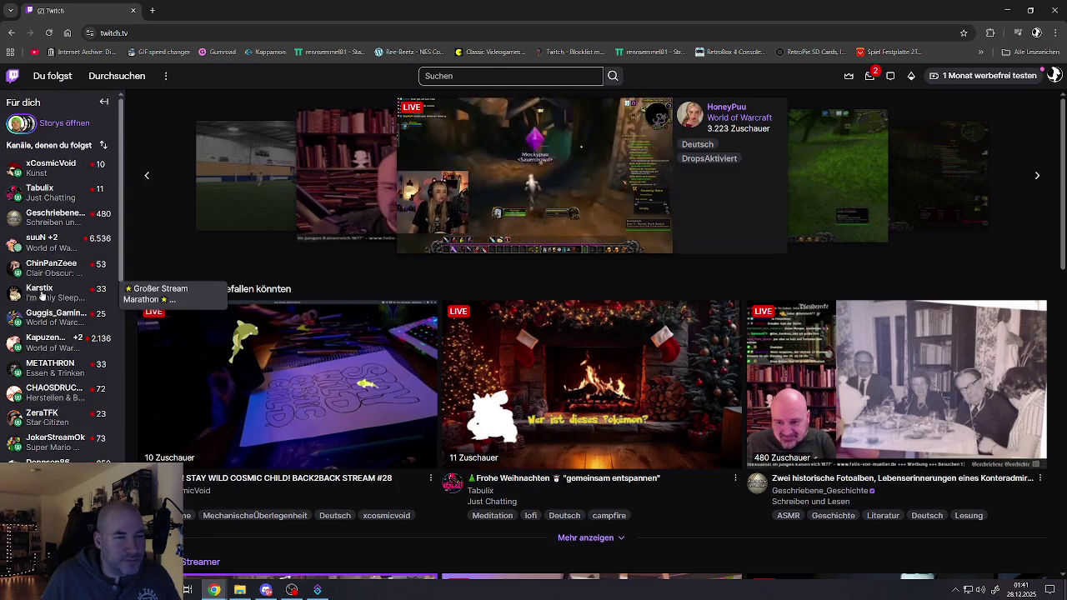
scroll(363, 358, down, 3)
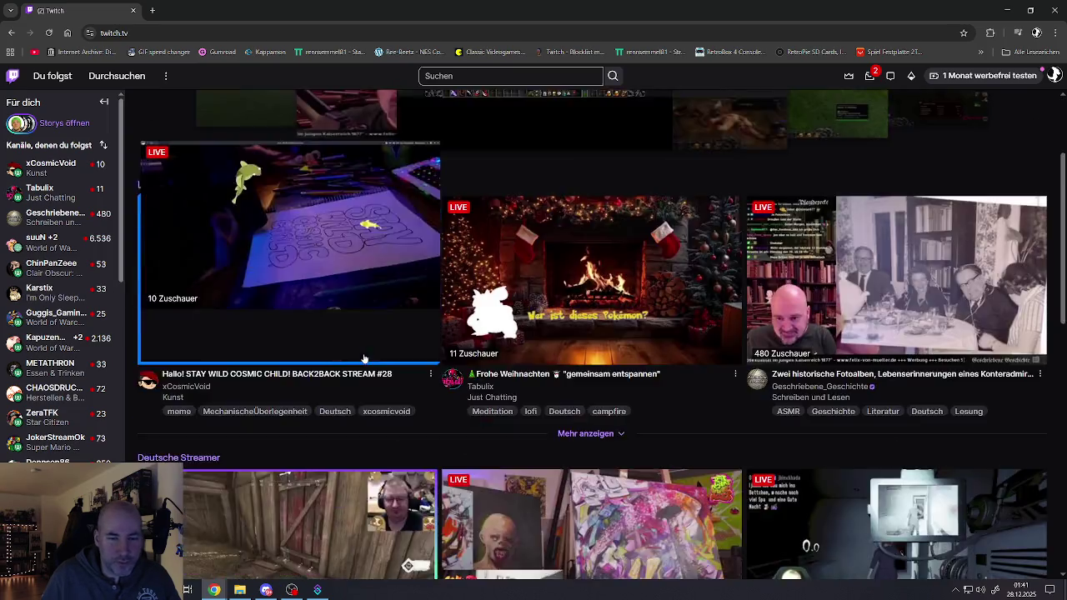
scroll(363, 359, down, 2)
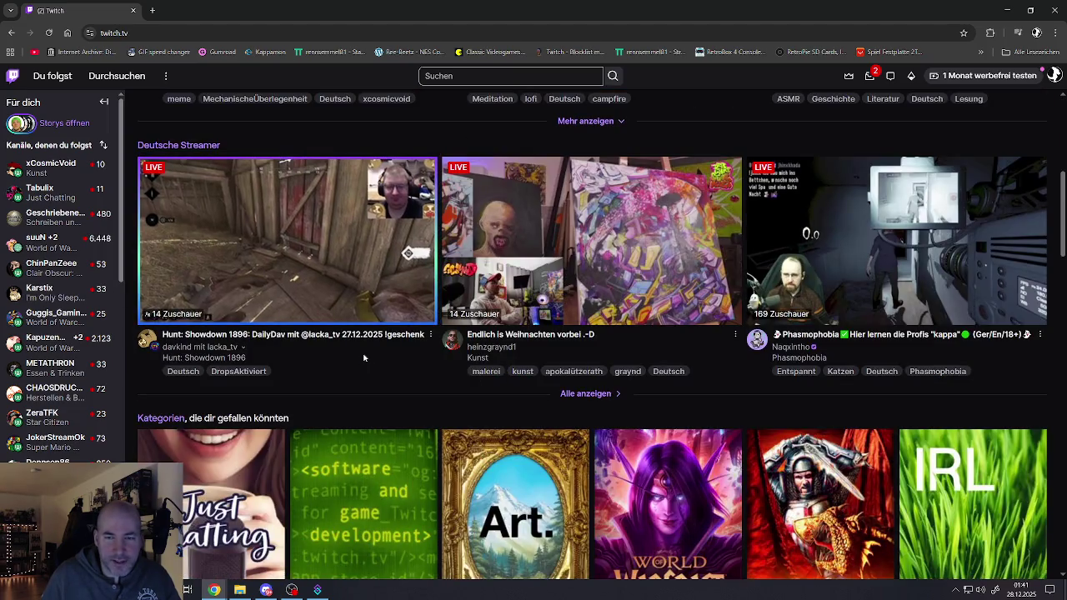
scroll(363, 359, down, 3)
scroll(363, 359, down, 1)
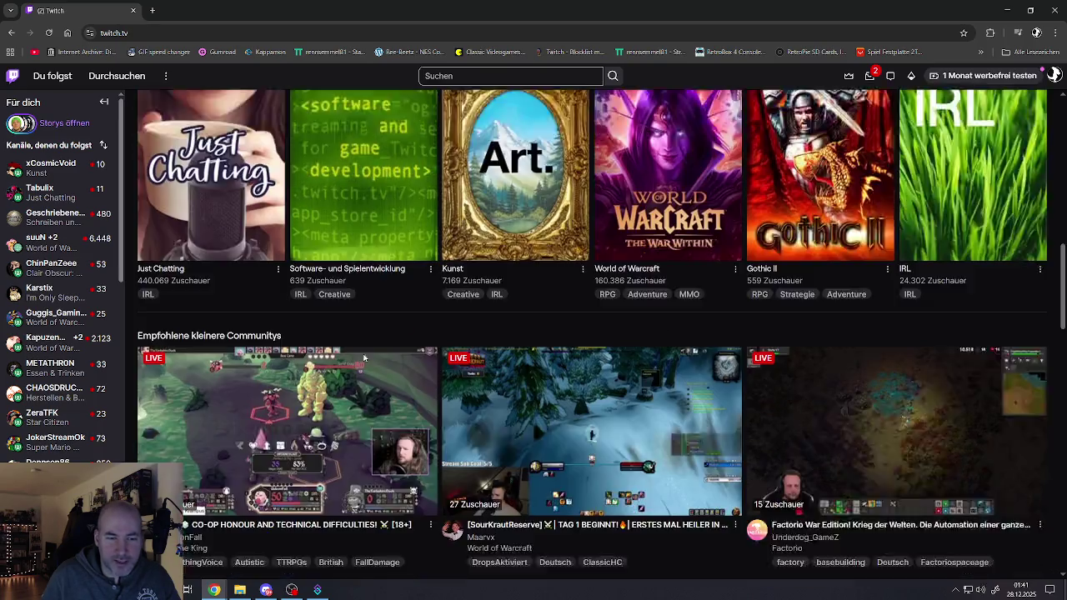
scroll(363, 359, down, 1)
scroll(364, 358, down, 2)
scroll(363, 359, down, 2)
scroll(363, 359, down, 3)
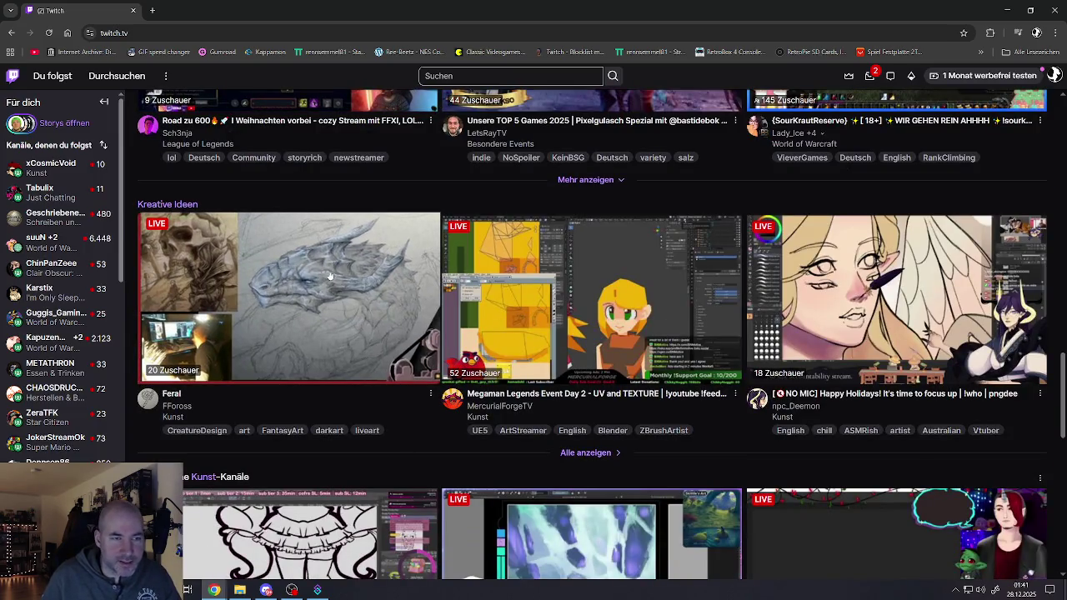
scroll(387, 366, up, 2)
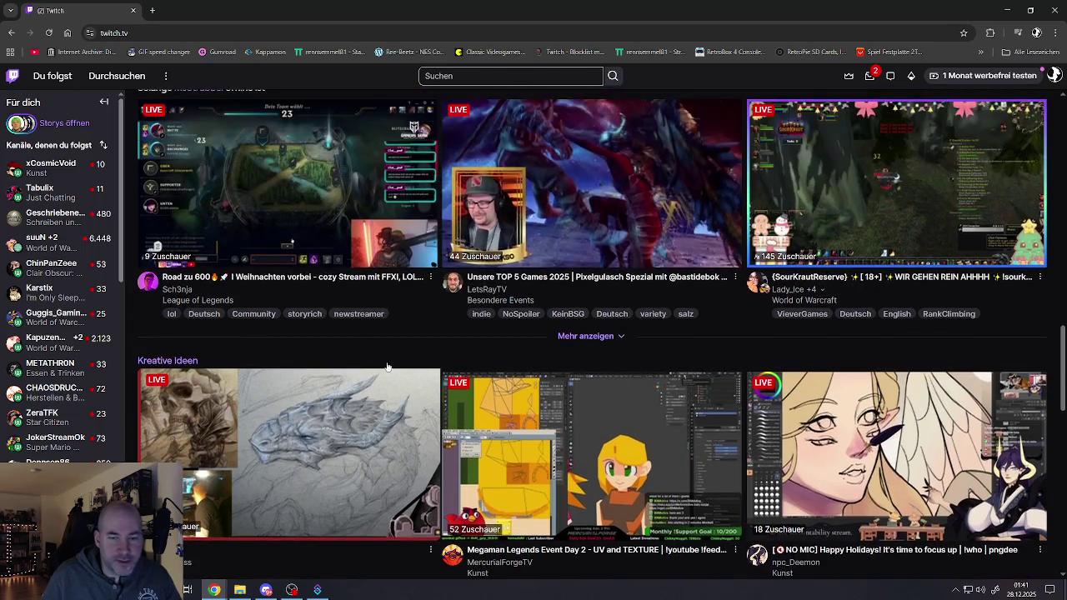
scroll(387, 367, up, 2)
scroll(386, 367, up, 3)
scroll(433, 400, down, 5)
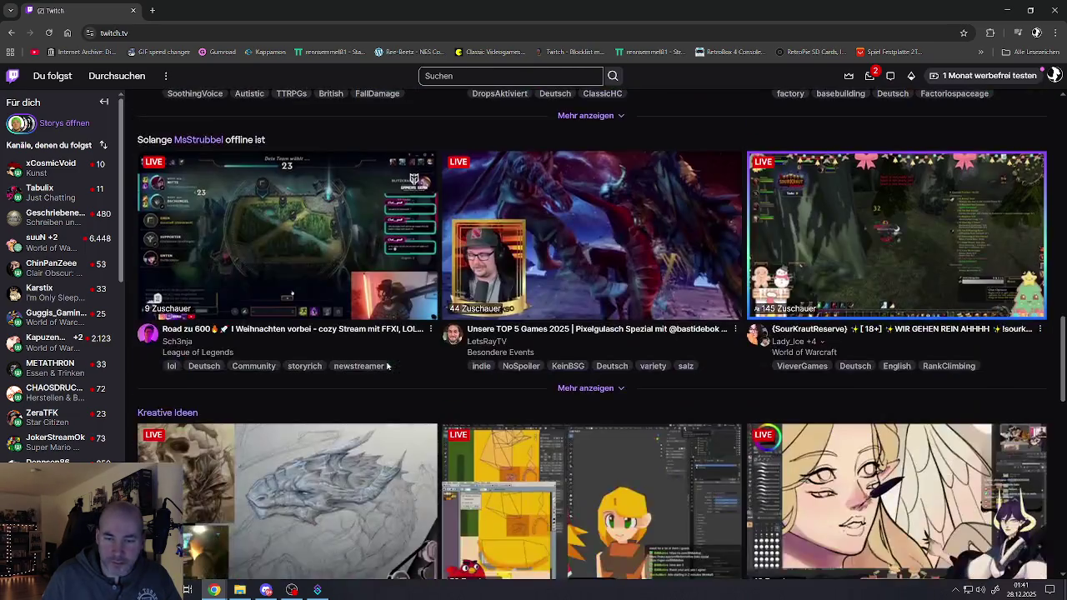
scroll(500, 450, down, 1)
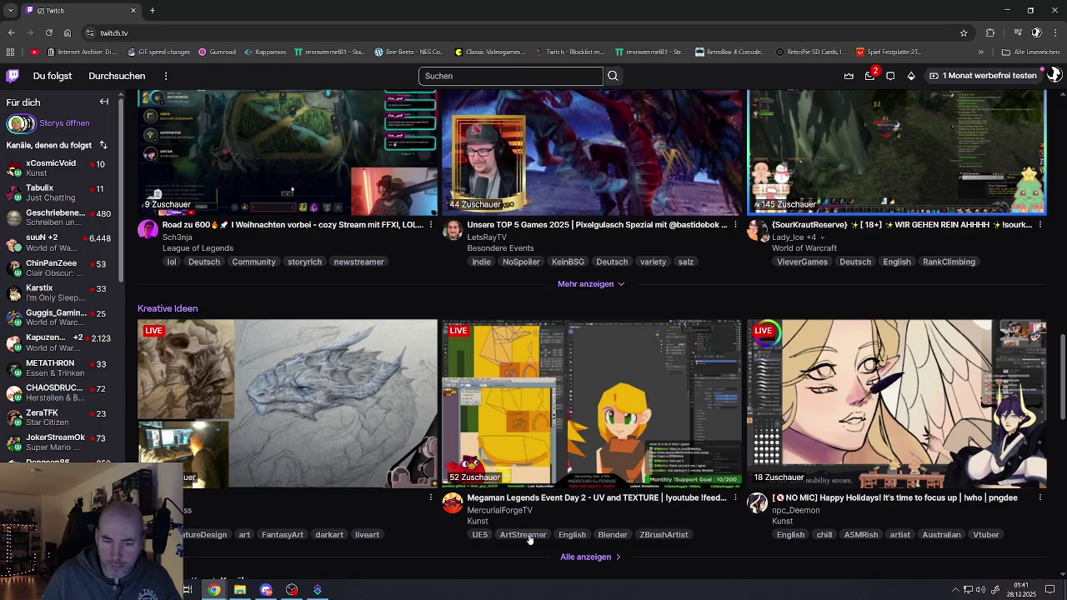
scroll(620, 417, up, 2)
scroll(620, 416, up, 5)
scroll(620, 416, up, 5)
scroll(620, 420, up, 5)
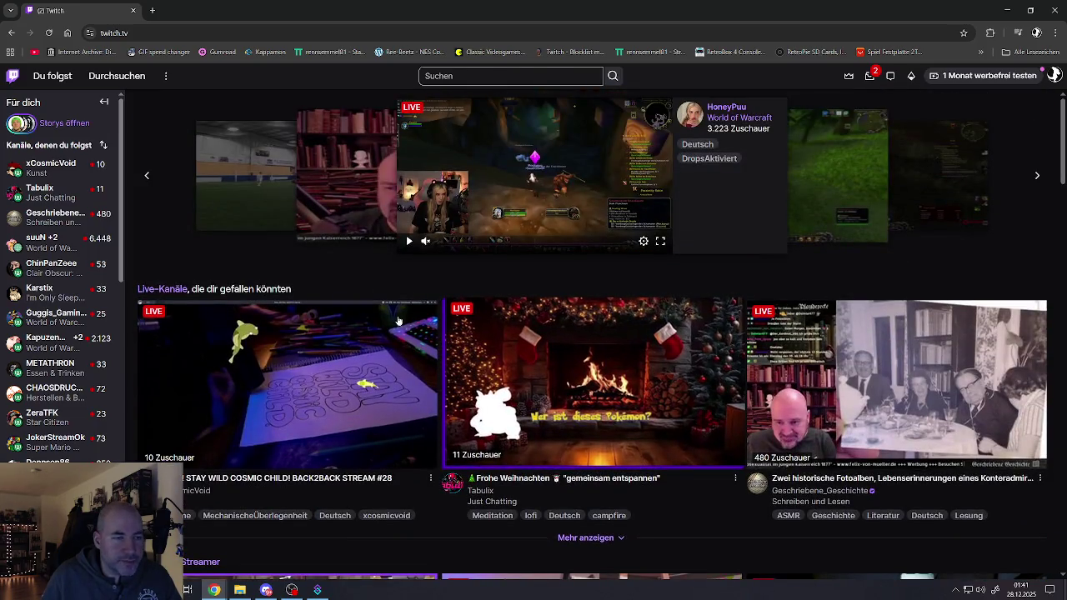
Step: Open the Geschriebene_Geschichte history-reading stream from the followed channels and reveal its full URL
scroll(59, 438, down, 2)
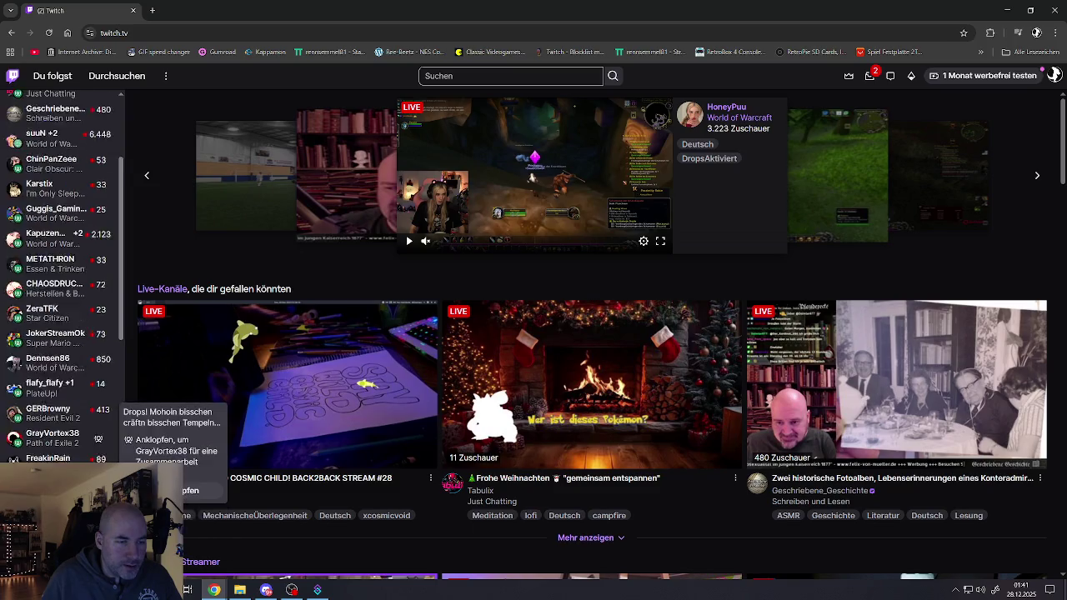
scroll(58, 437, down, 2)
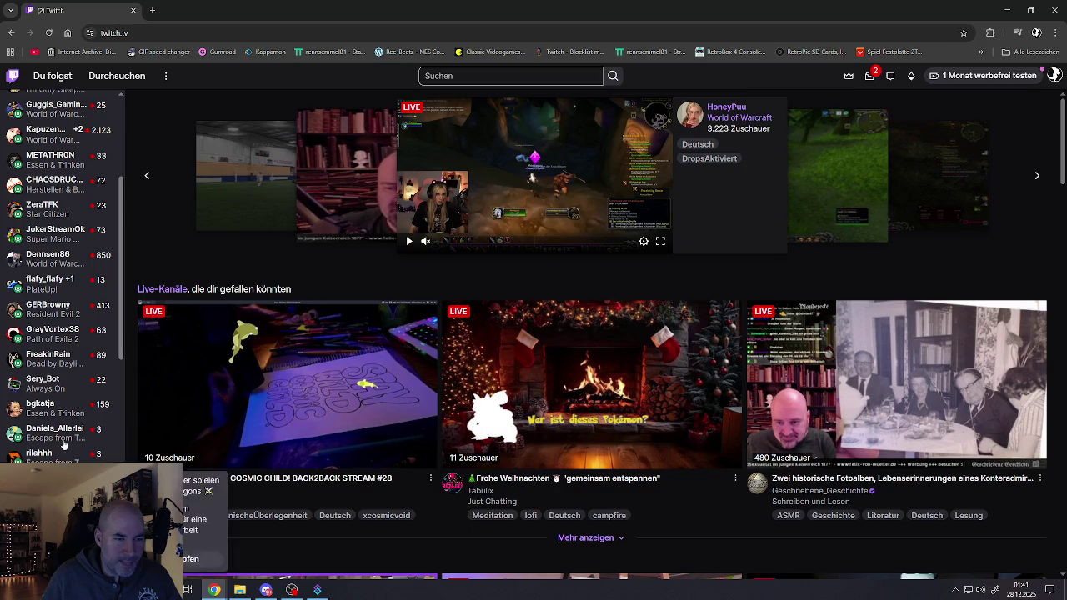
scroll(60, 440, up, 3)
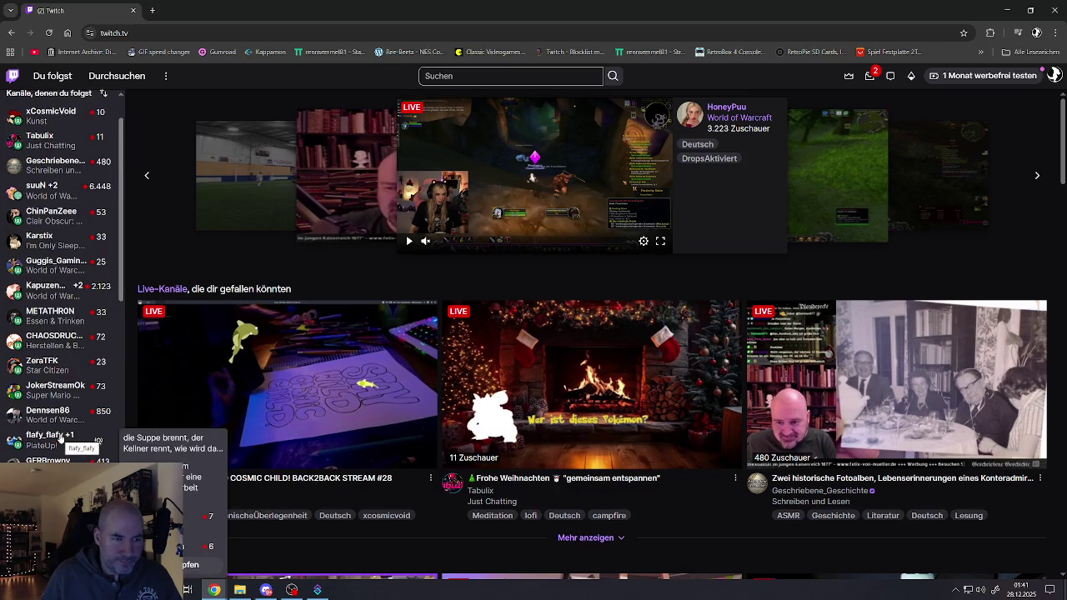
scroll(60, 439, up, 1)
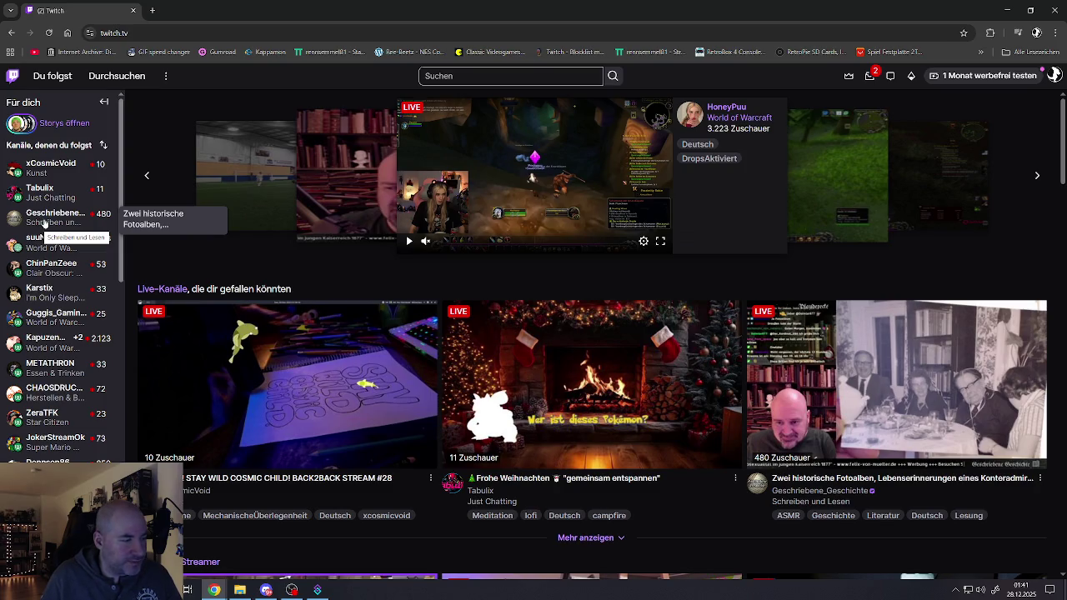
click(45, 223)
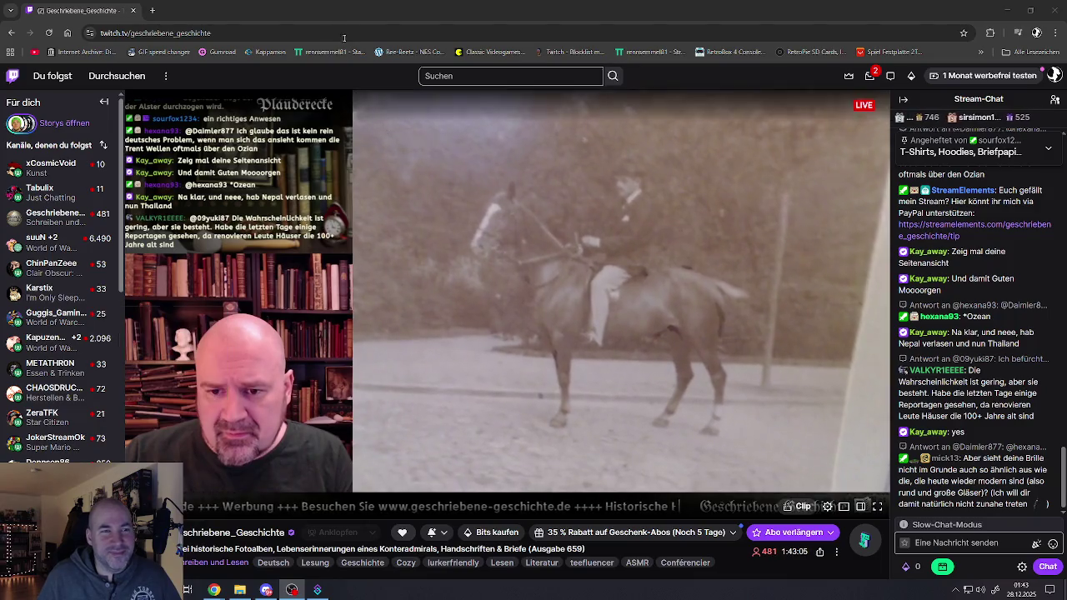
click(148, 33)
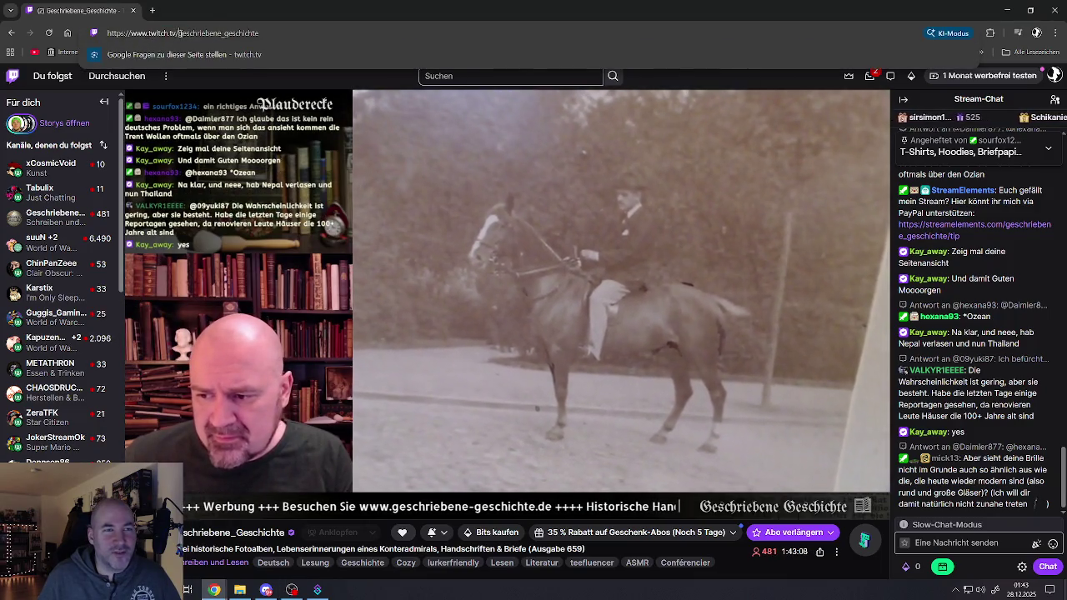
Step: Highlight the geschriebene_geschichte channel path in the URL, then Alt+Tab to another app
drag(179, 34, 314, 32)
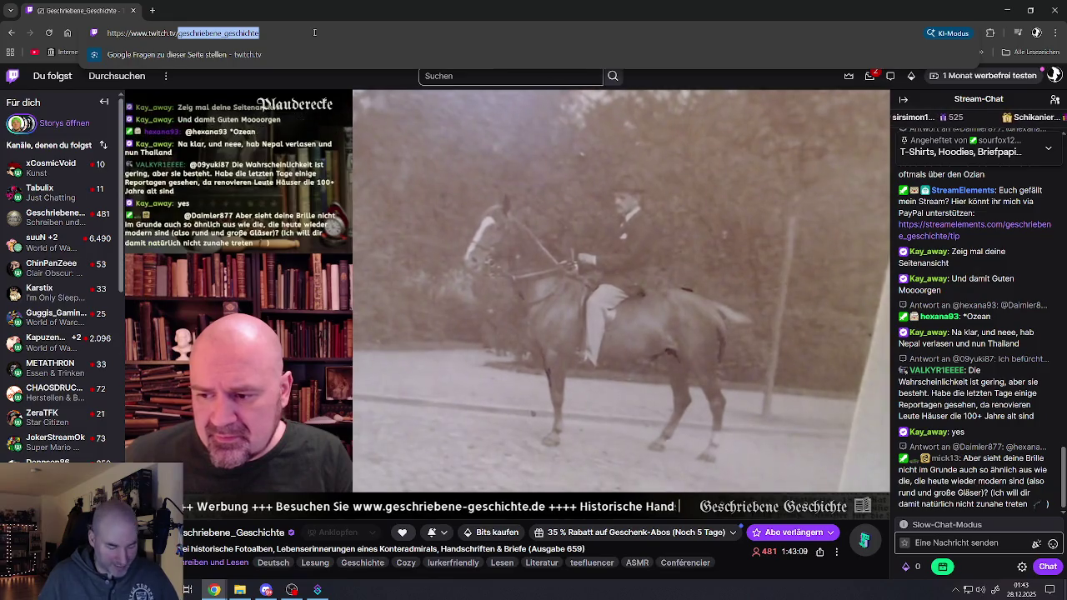
key(alt+Tab)
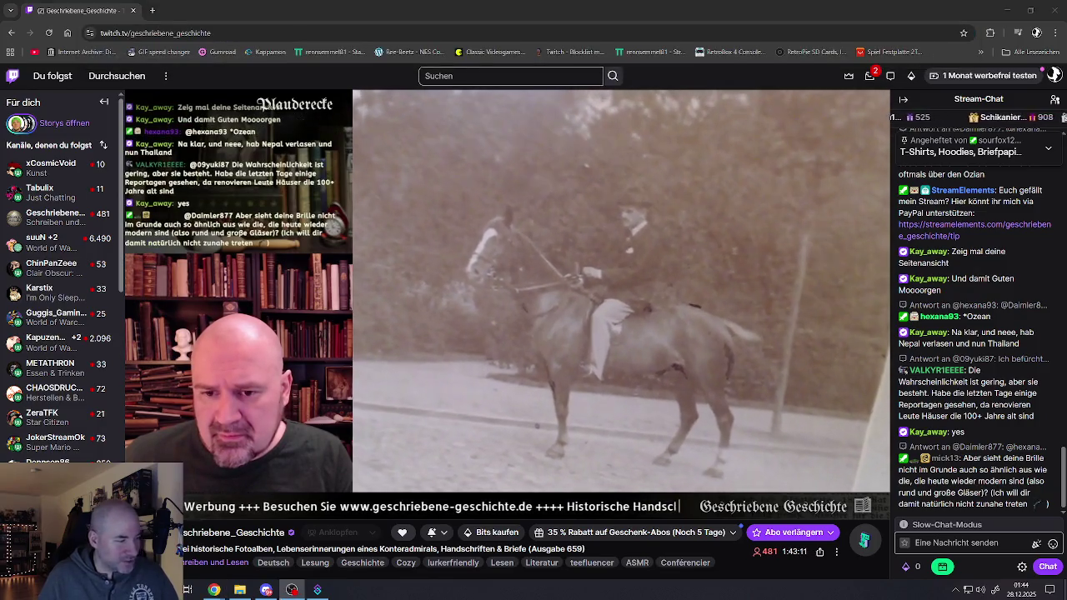